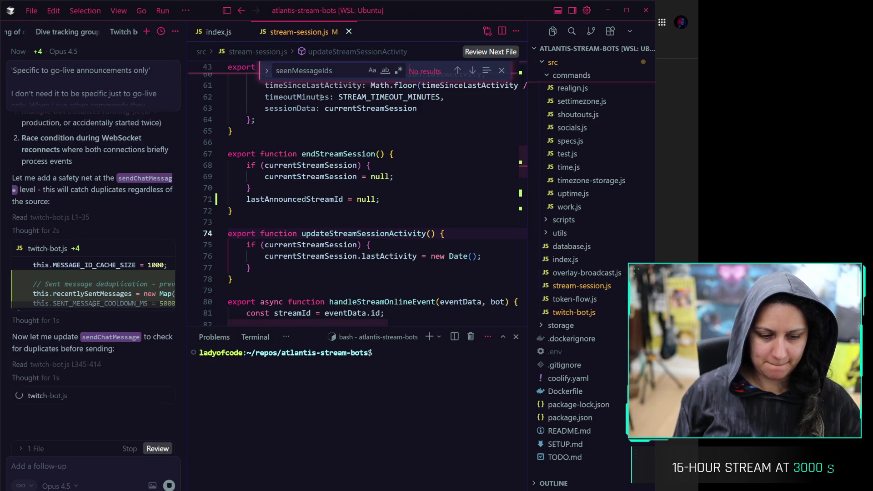
Review and keep the agent's sendChatMessage deduplication edits in twitch-bot.js, then view source control
click(438, 302)
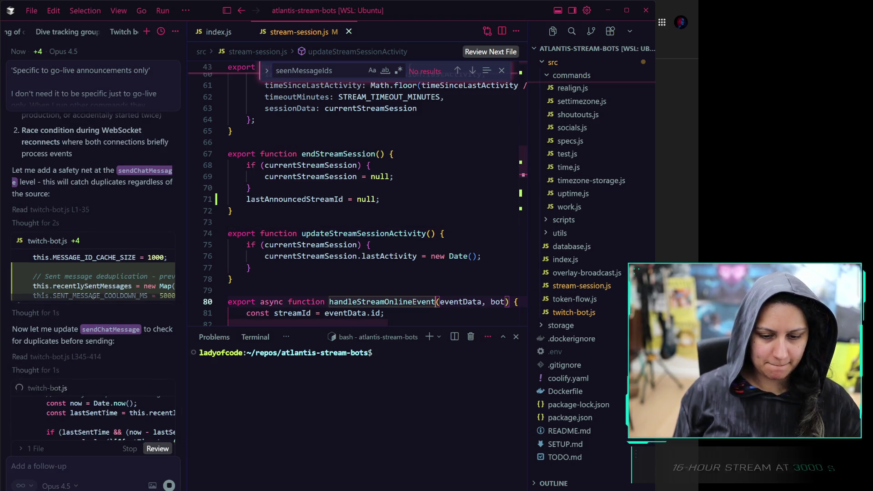
click(433, 188)
scroll(382, 159, down, 2)
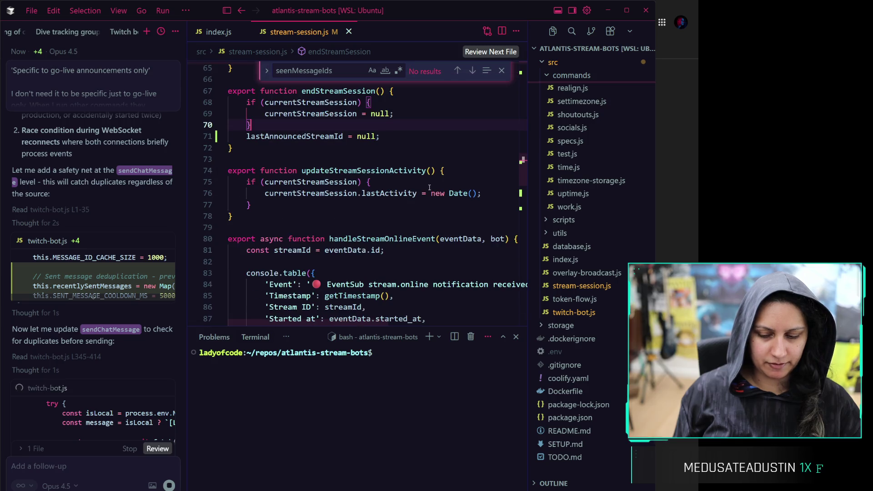
click(382, 159)
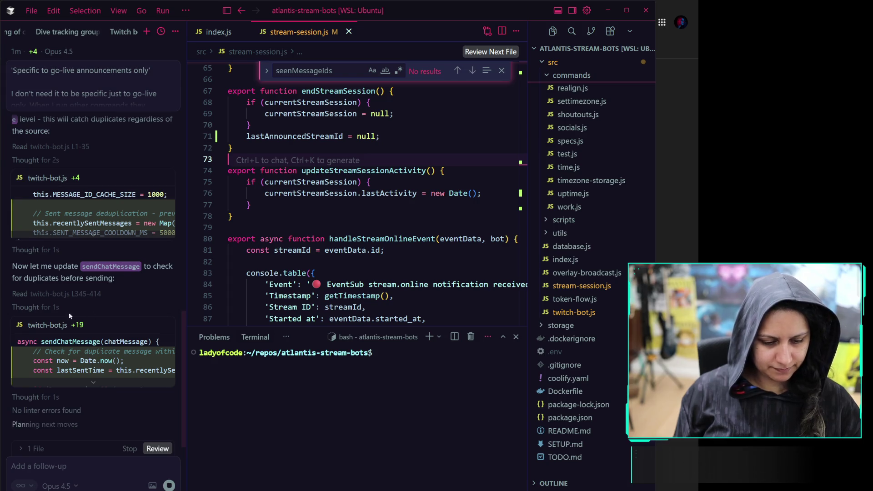
scroll(66, 265, up, 2)
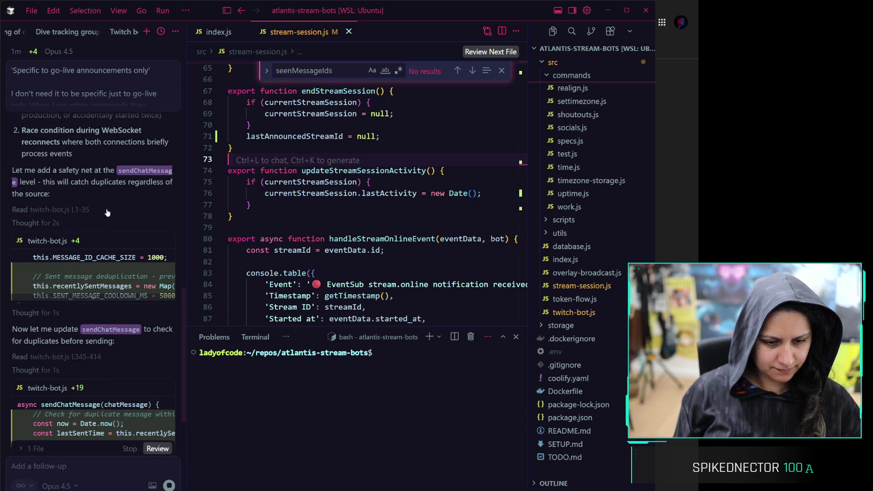
scroll(105, 218, up, 3)
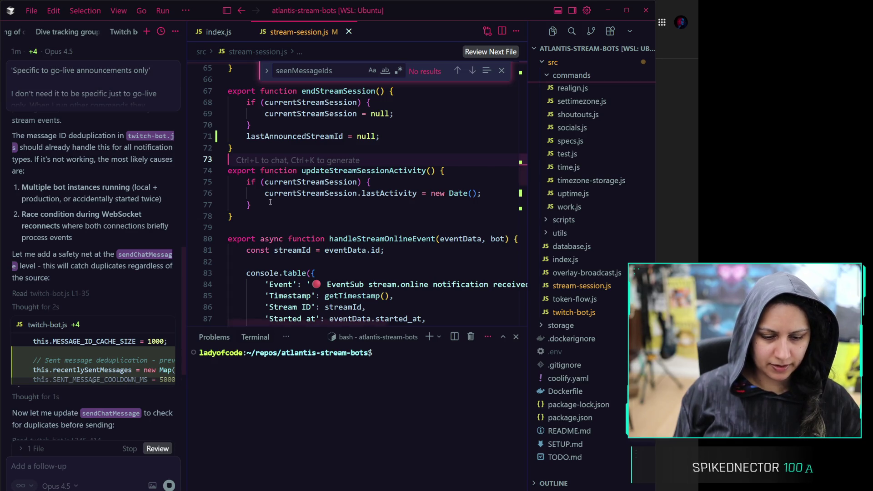
scroll(105, 327, down, 9)
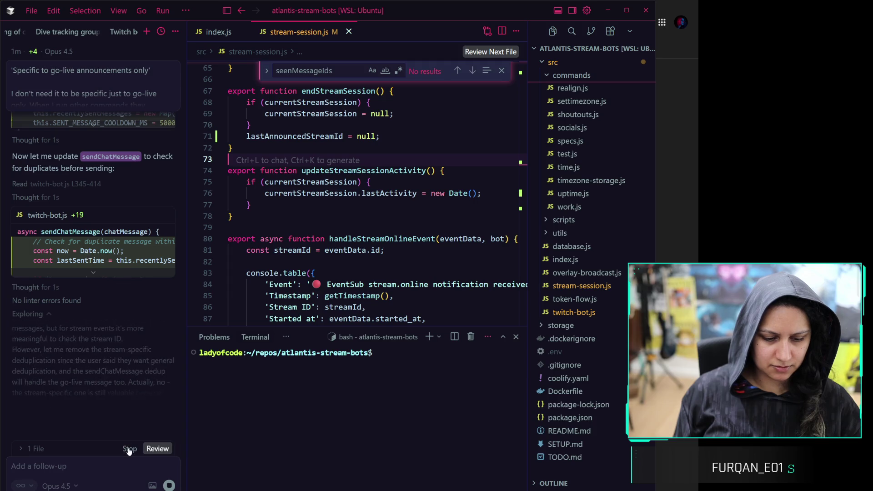
click(131, 432)
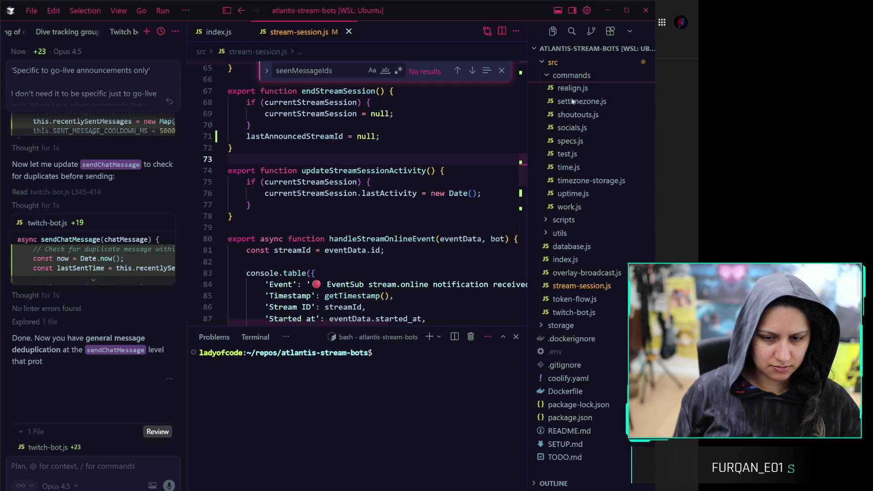
click(591, 31)
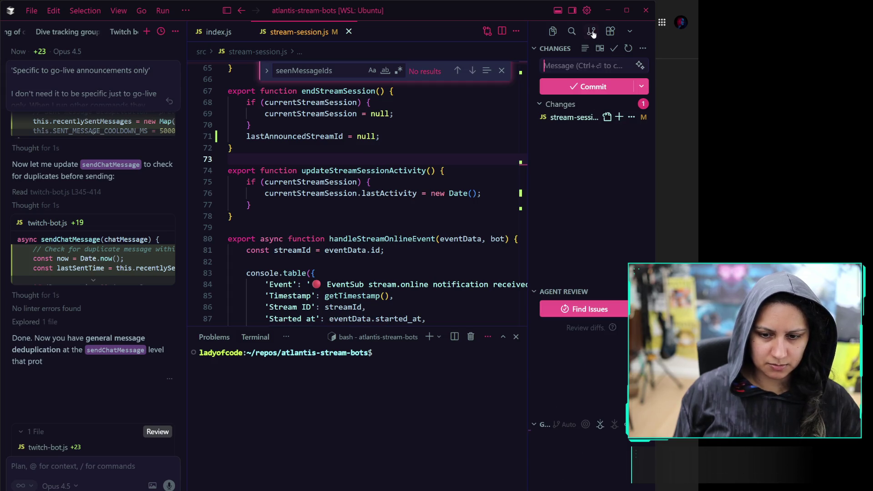
Commit stream-session.js as 'add deduplication at stream level' and sync it to the remote
click(620, 116)
click(588, 68)
text(add deduplica)
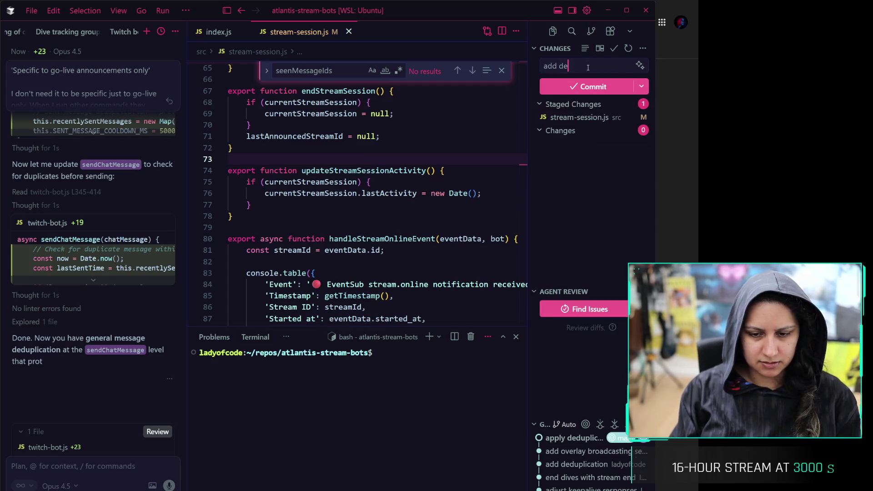
text(tion at stream level)
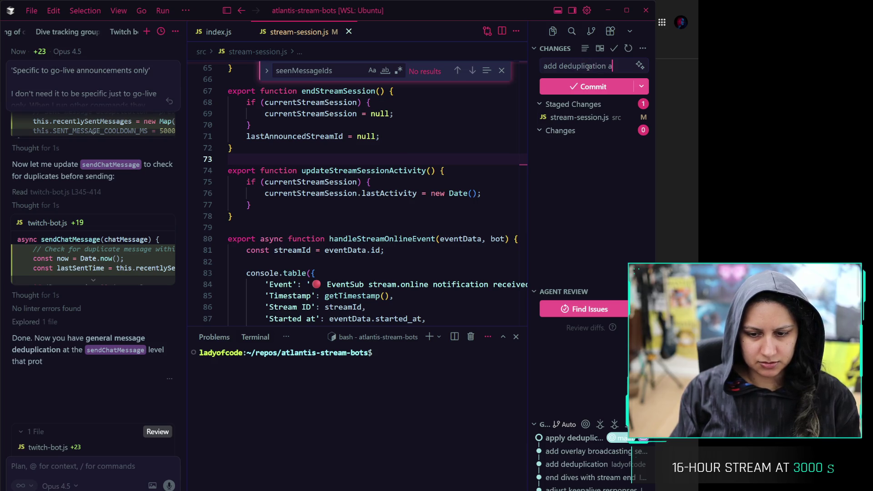
key(ctrl+Return)
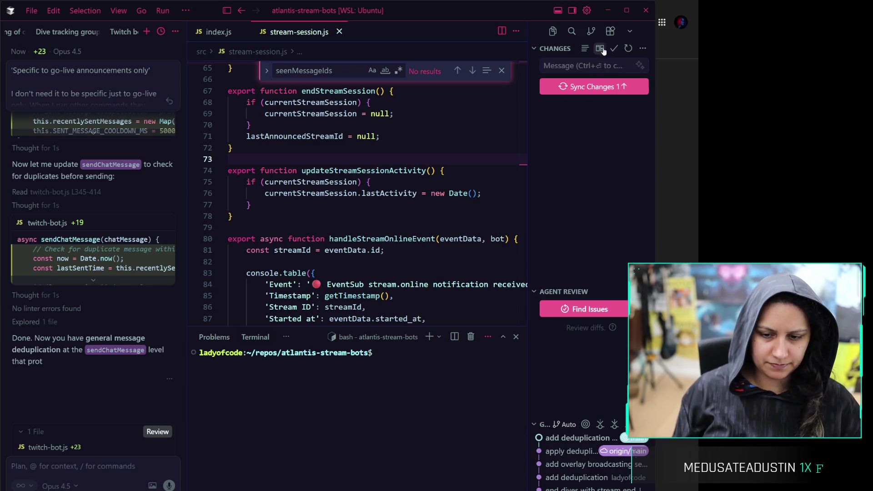
click(619, 87)
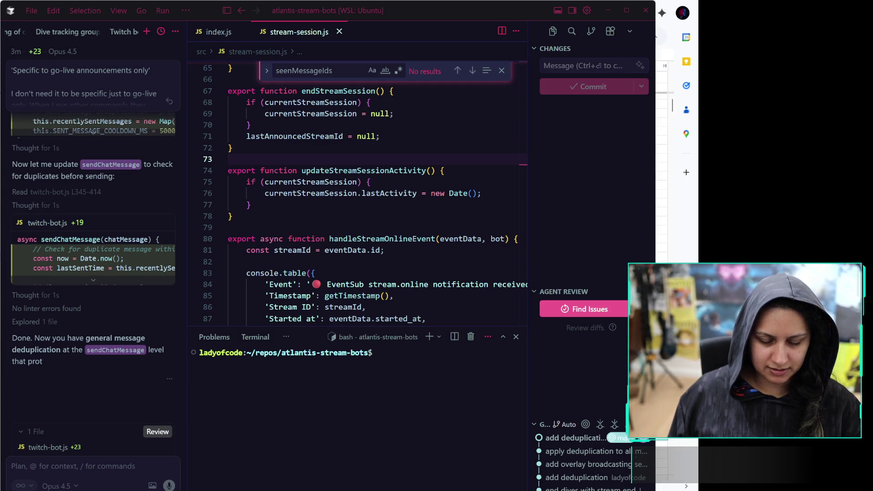
After the sync finishes, switch from Cursor to the Realign planning spreadsheet
key(alt+Tab)
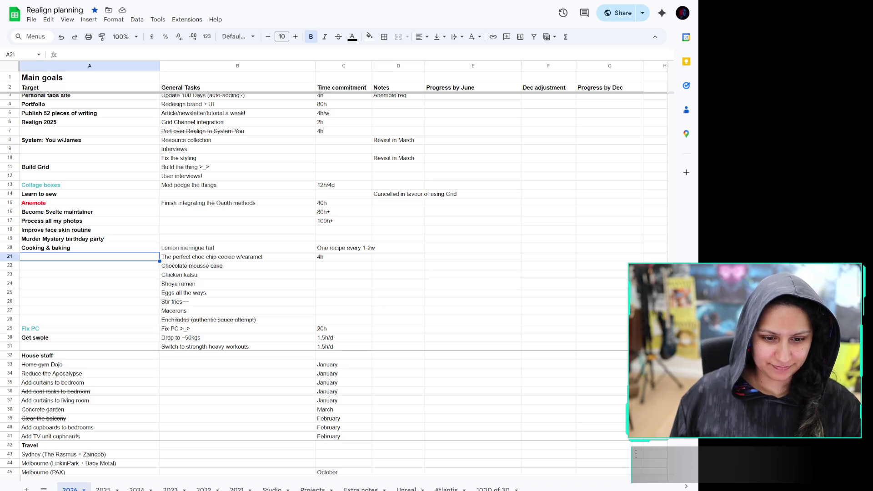
scroll(121, 240, down, 5)
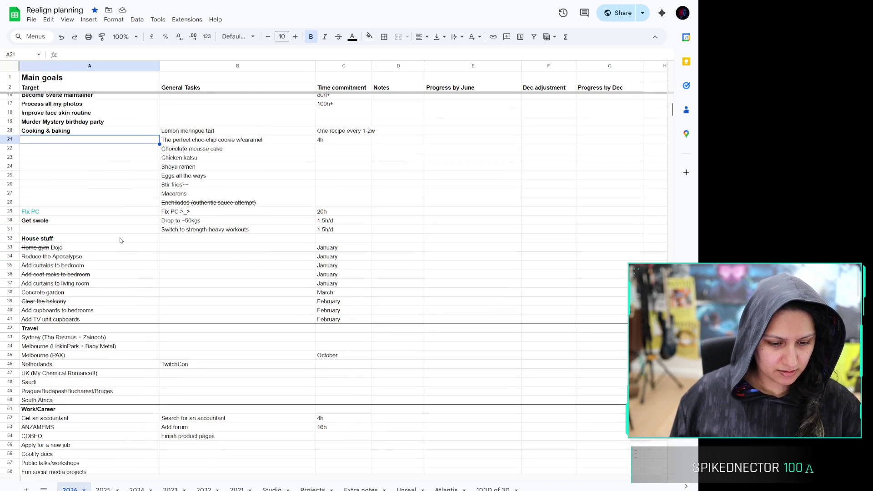
scroll(121, 239, down, 20)
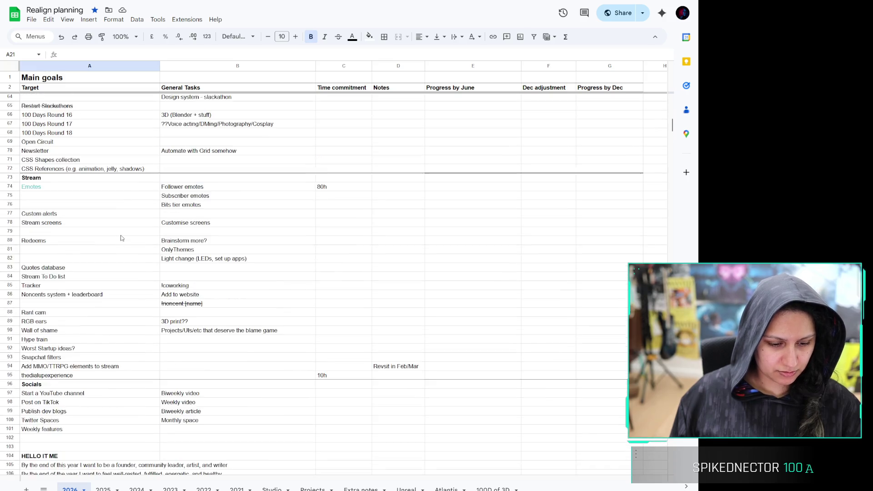
scroll(120, 237, up, 5)
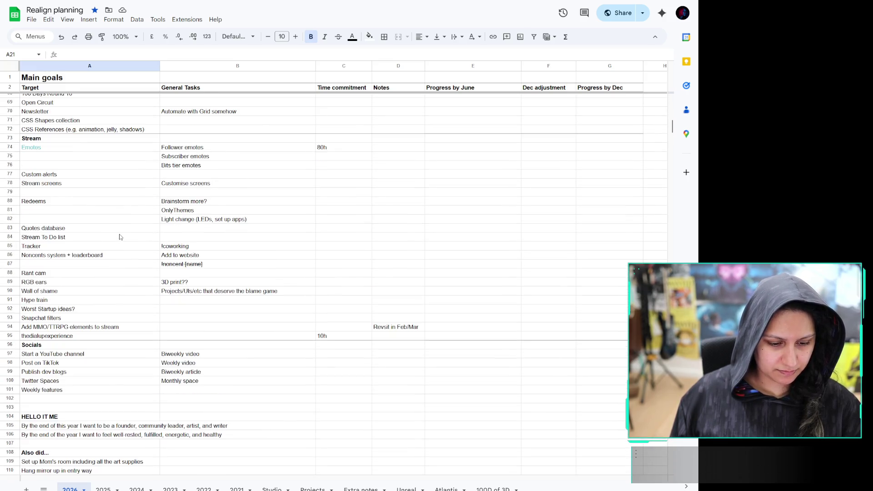
scroll(120, 237, up, 20)
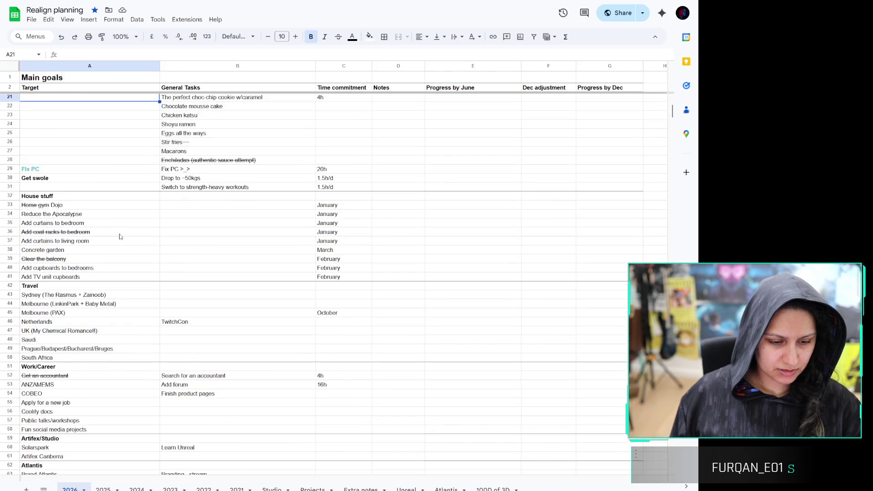
click(90, 197)
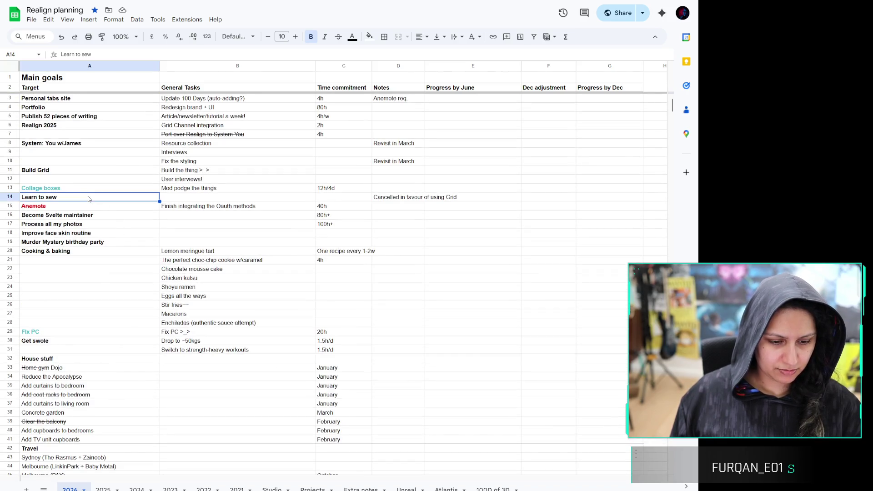
drag(90, 156, 59, 302)
drag(67, 260, 52, 318)
click(55, 314)
scroll(70, 298, down, 6)
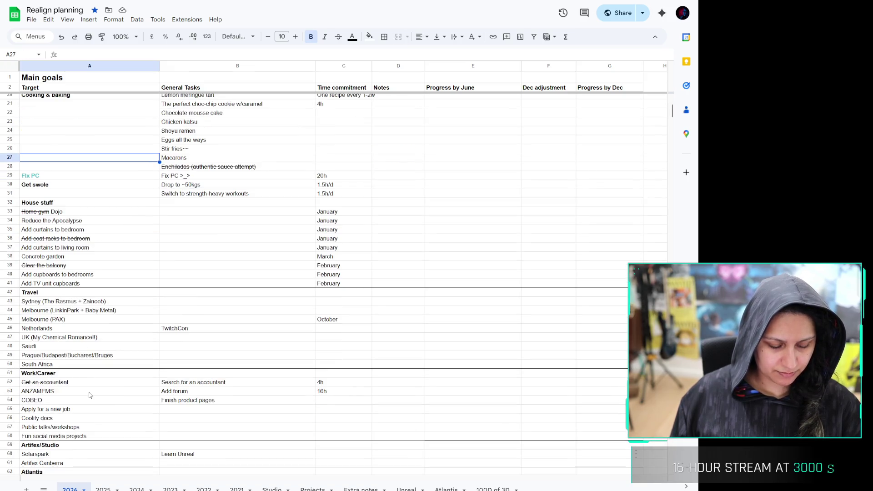
drag(83, 394, 80, 435)
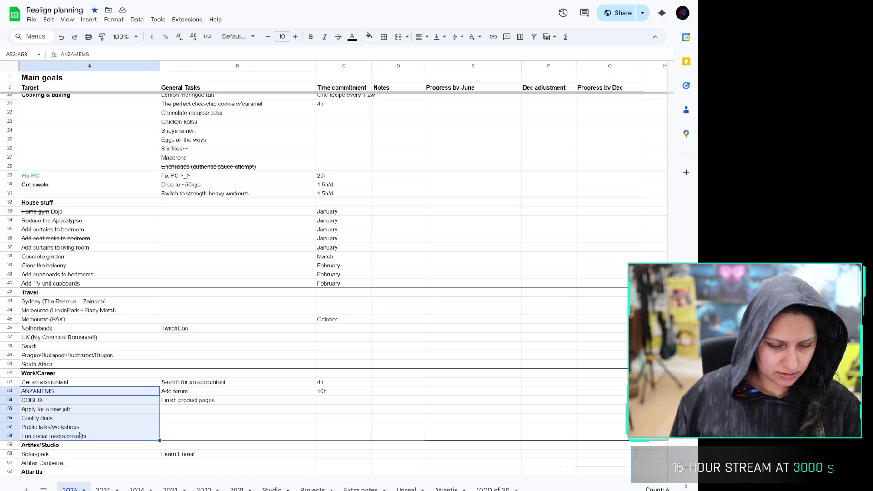
click(80, 436)
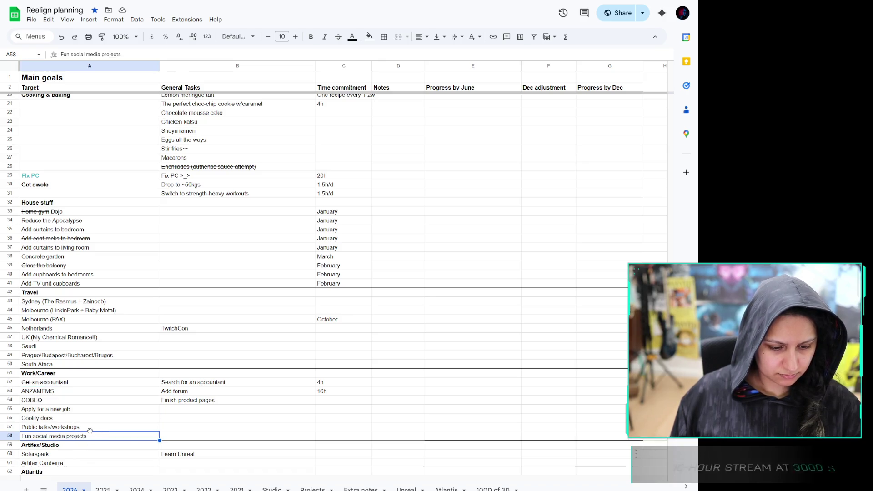
drag(93, 432, 98, 401)
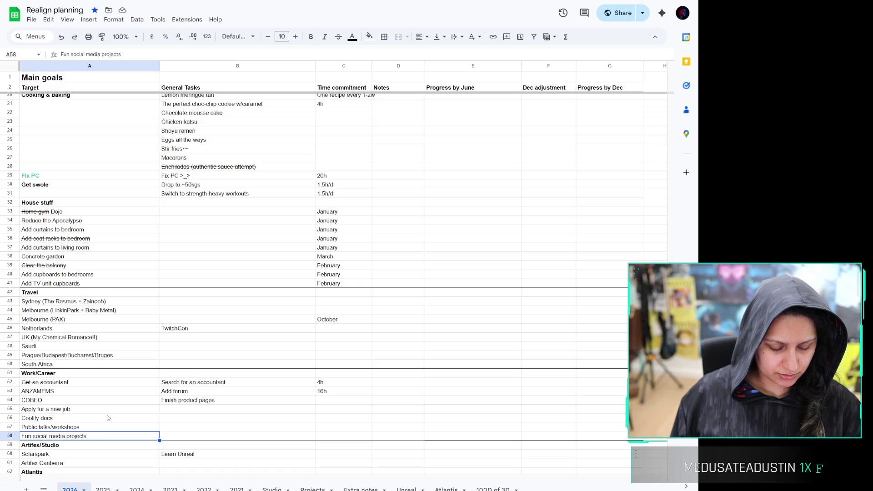
click(109, 418)
click(121, 387)
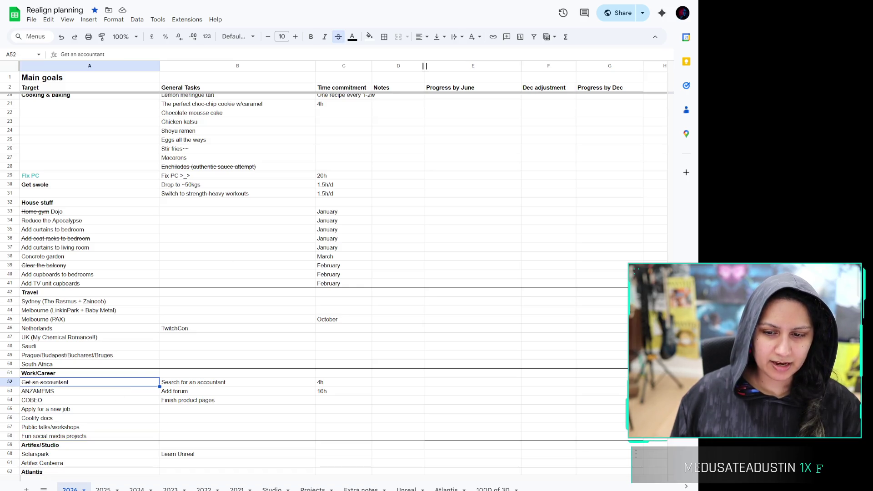
Look through the home goals: Reduce the Apocalypse, curtains, concrete garden, balcony and cupboards
click(153, 219)
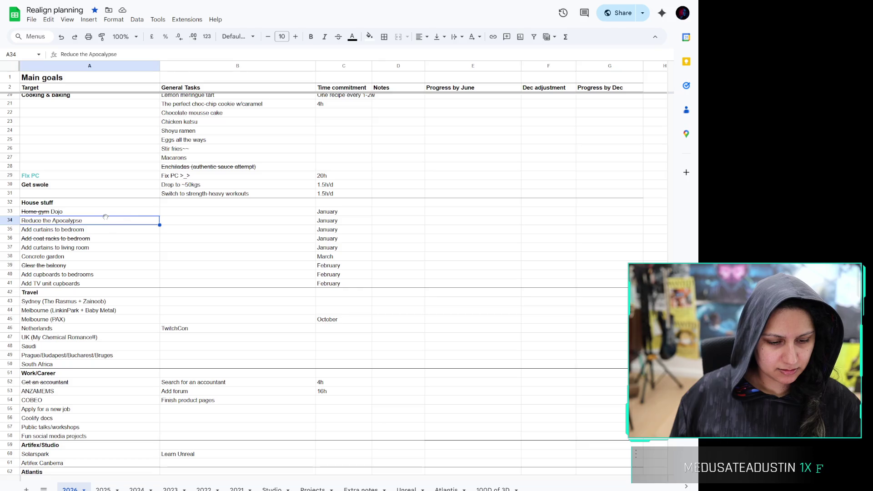
click(118, 232)
click(114, 257)
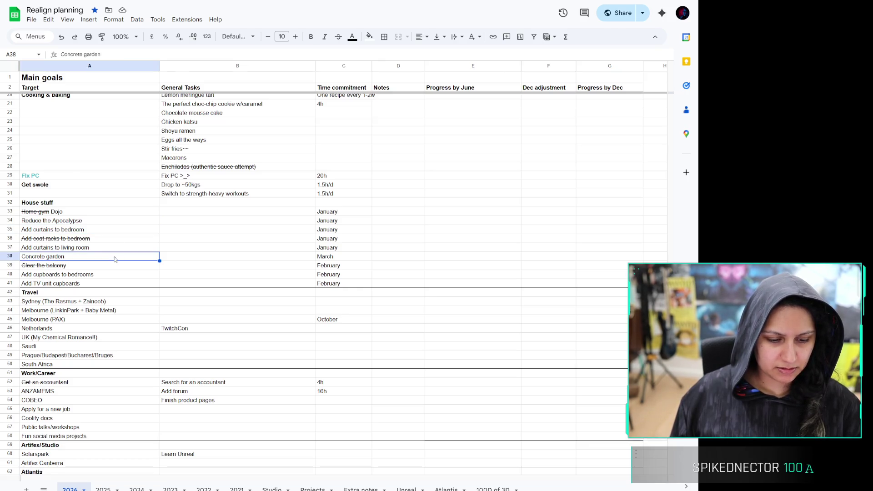
click(105, 251)
click(106, 266)
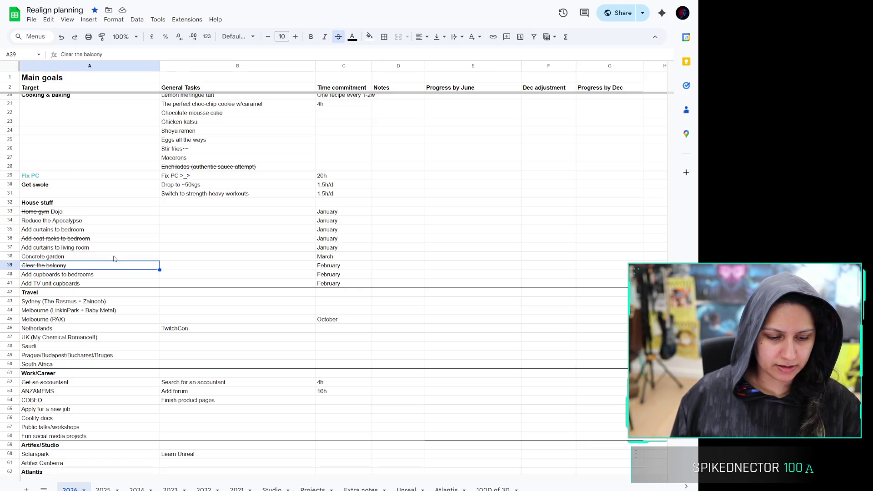
click(114, 257)
click(108, 269)
click(107, 284)
click(112, 276)
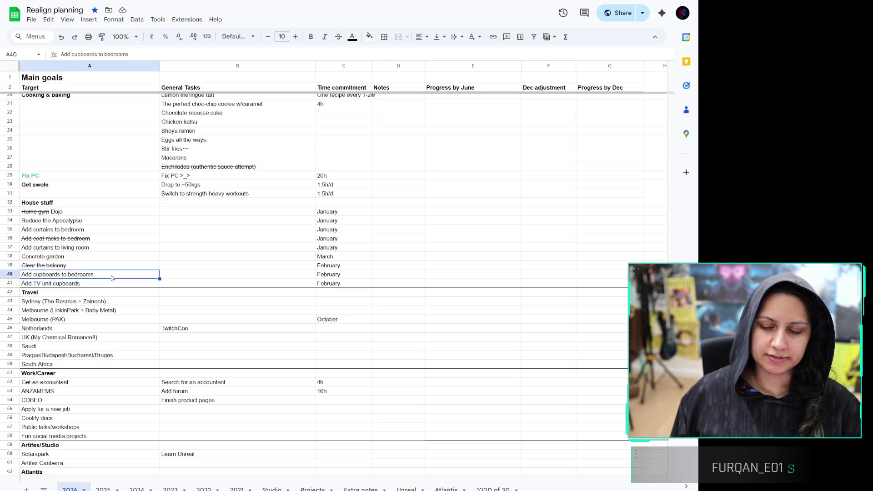
click(93, 220)
scroll(127, 147, up, 4)
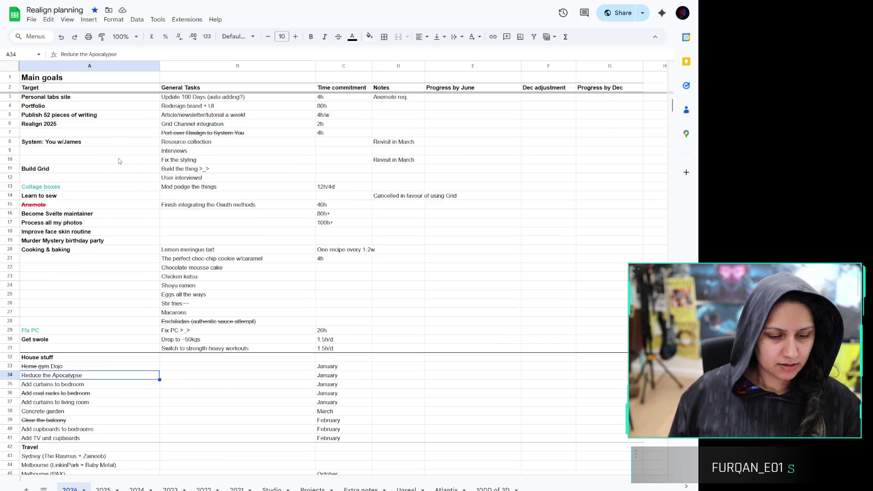
drag(76, 285, 134, 127)
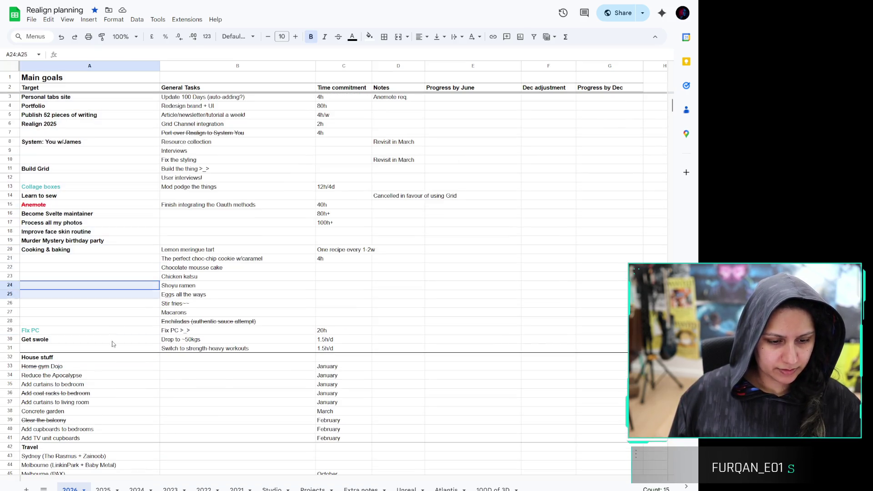
click(93, 271)
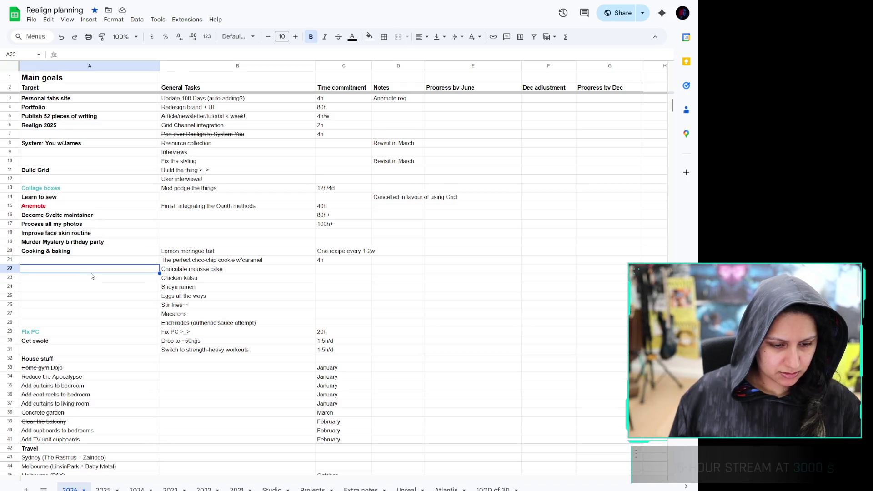
Check the Build Grid, Learn to sew and Svelte maintainer goals and the Grid cancellation note
click(67, 170)
click(60, 198)
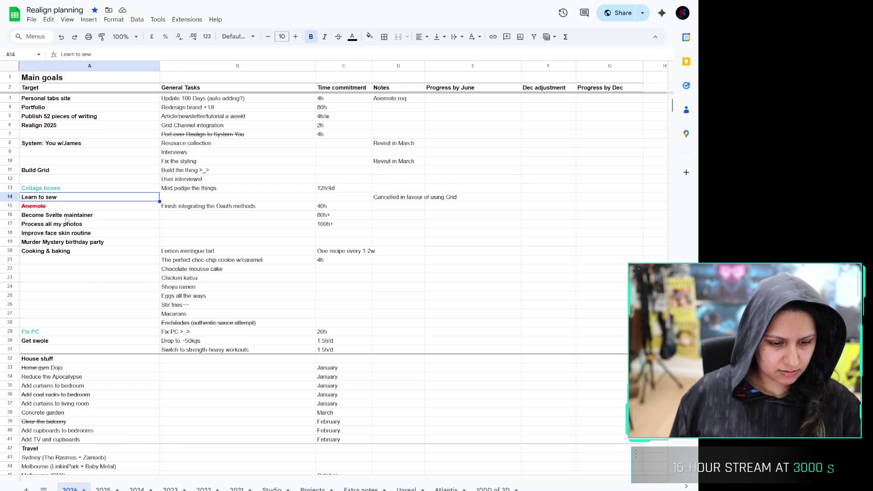
click(60, 217)
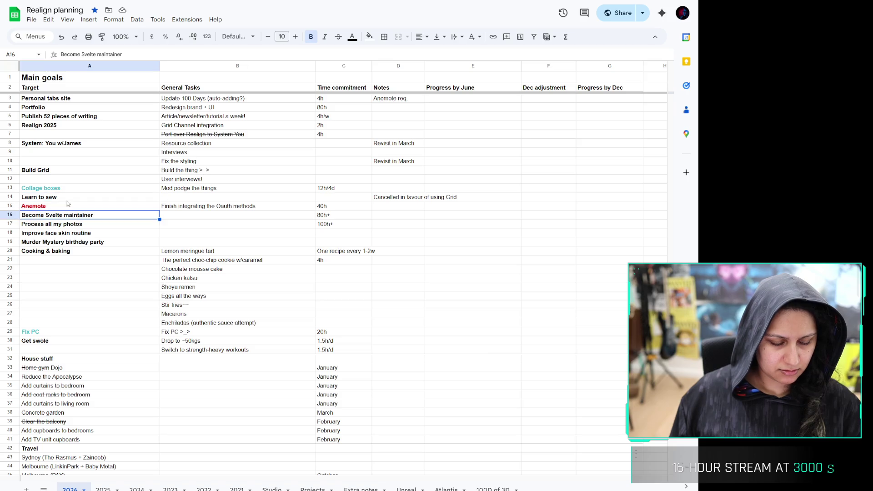
click(397, 200)
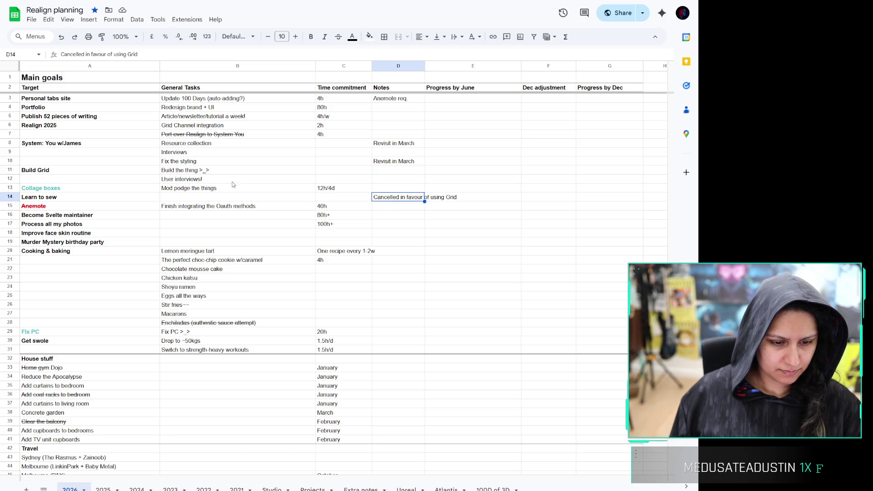
Step through the goal list from Realign 2025 down to the cells beside Cooking & baking
click(61, 126)
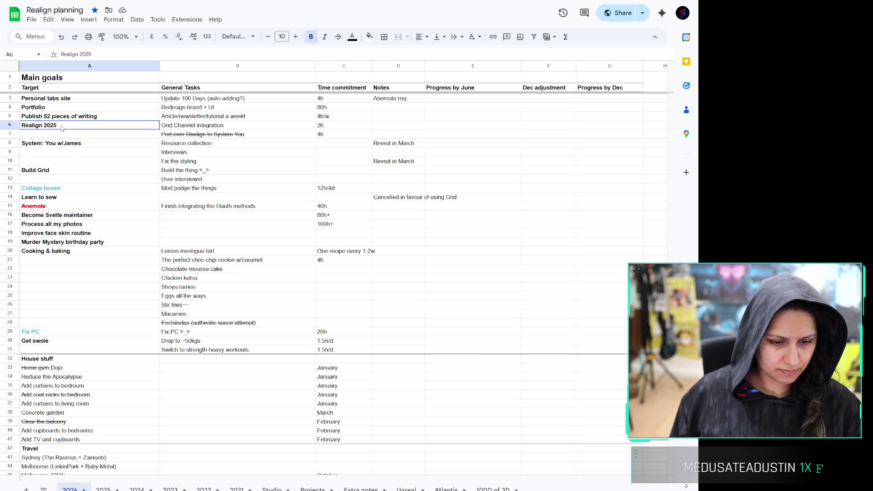
key(Up)
key(Up)
key(Up)
key(Down)
key(Down)
key(Down)
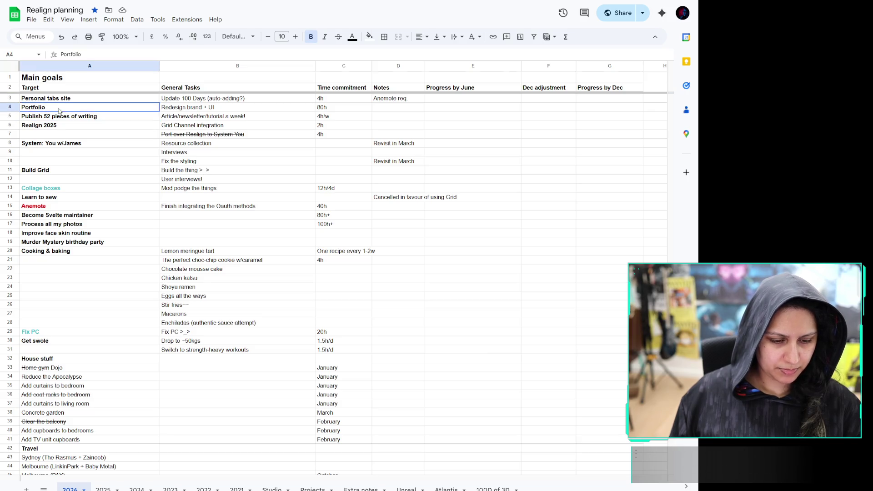
key(Down)
key(Down)
key(Down)
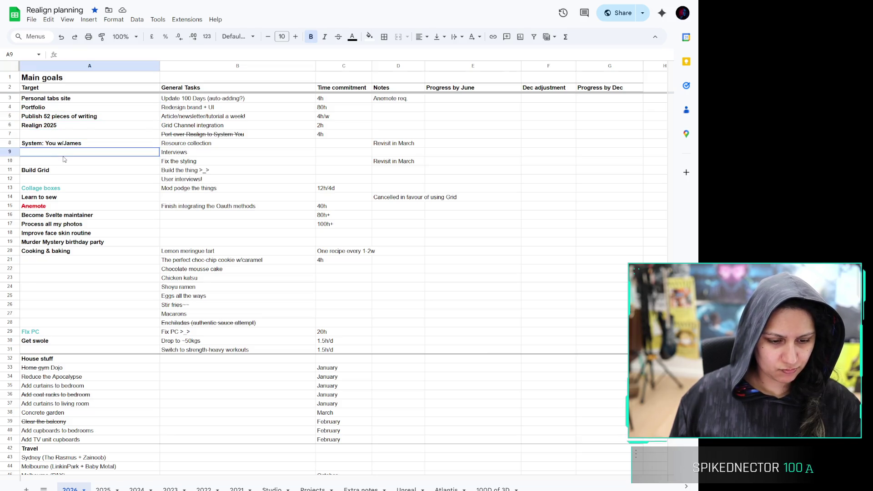
key(Up)
key(Down)
key(Up)
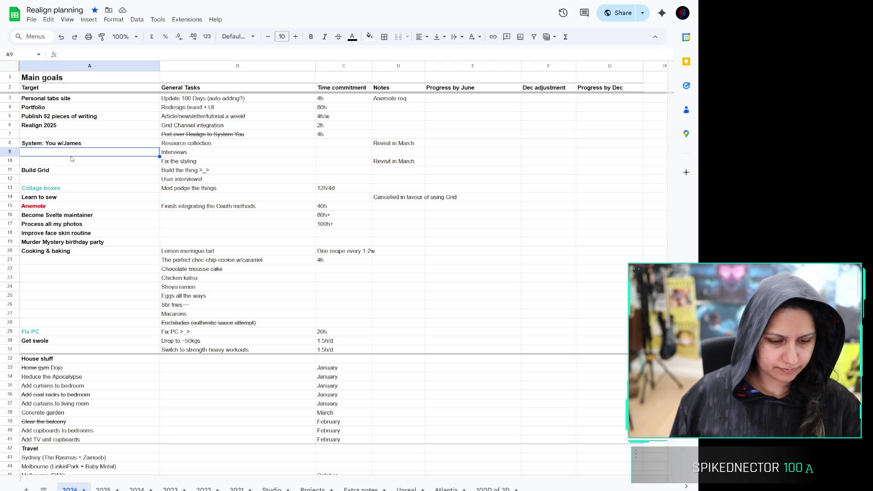
key(Down)
key(Down)
key(Down)
key(Down)
key(Up)
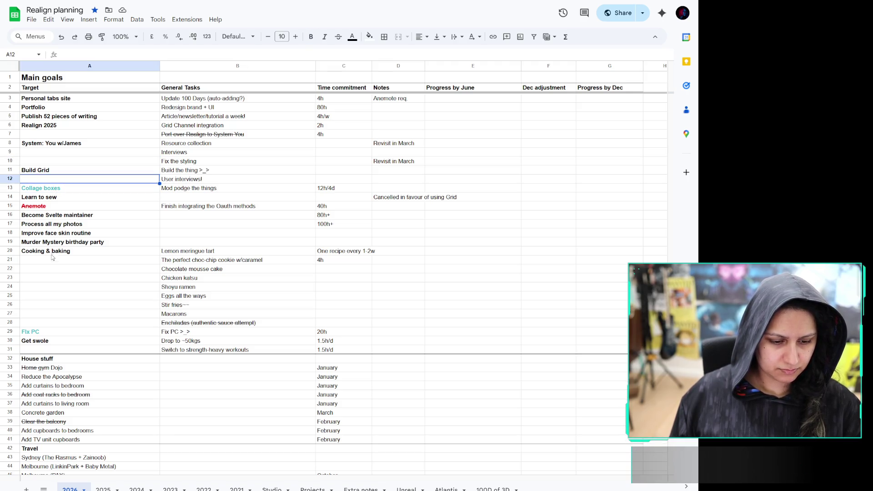
click(54, 260)
mouse_move(54, 260)
mouse_down()
mouse_move(55, 325)
mouse_move(69, 328)
mouse_move(75, 260)
mouse_up()
click(75, 260)
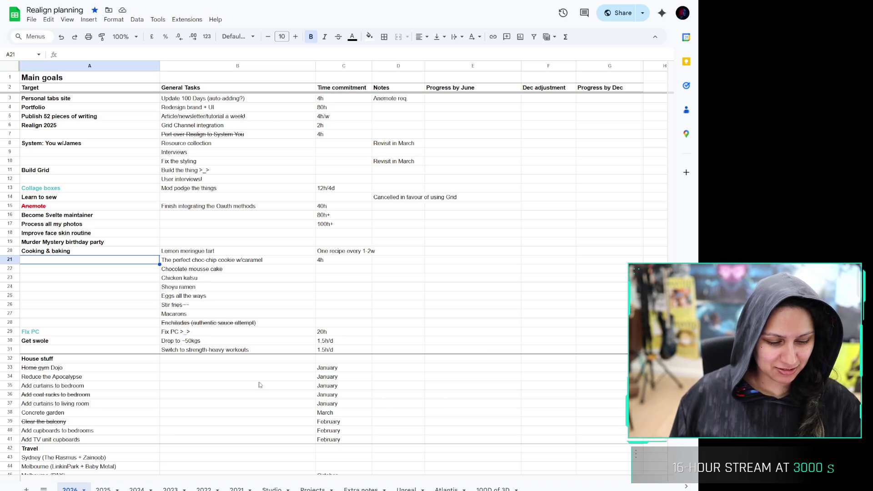
Strike through the Sydney (The Rasmus + Zainoob) trip in the Travel goals
scroll(132, 209, down, 10)
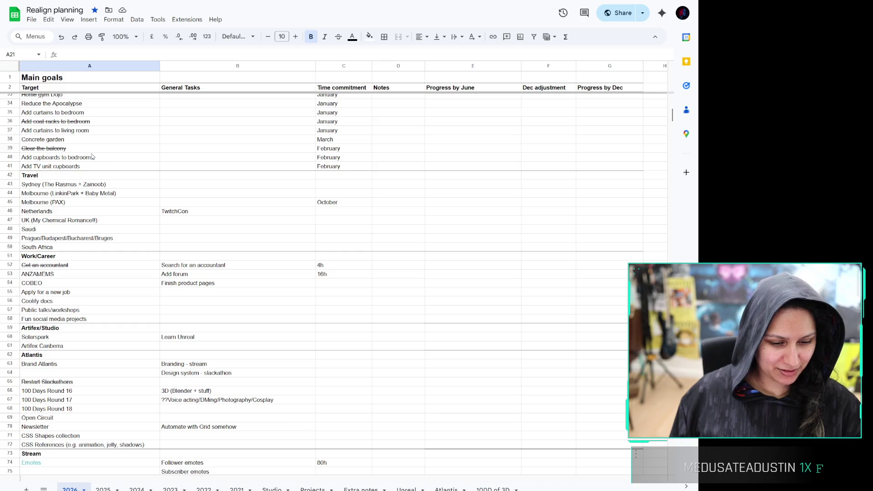
click(88, 187)
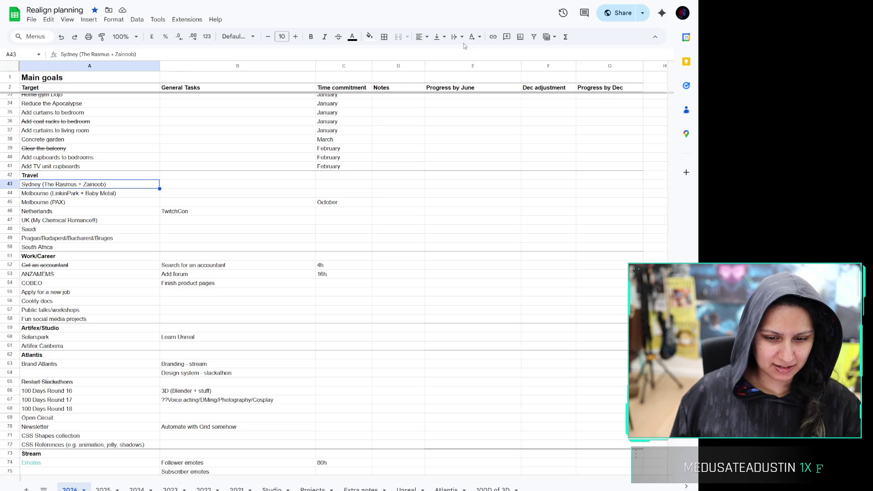
click(338, 36)
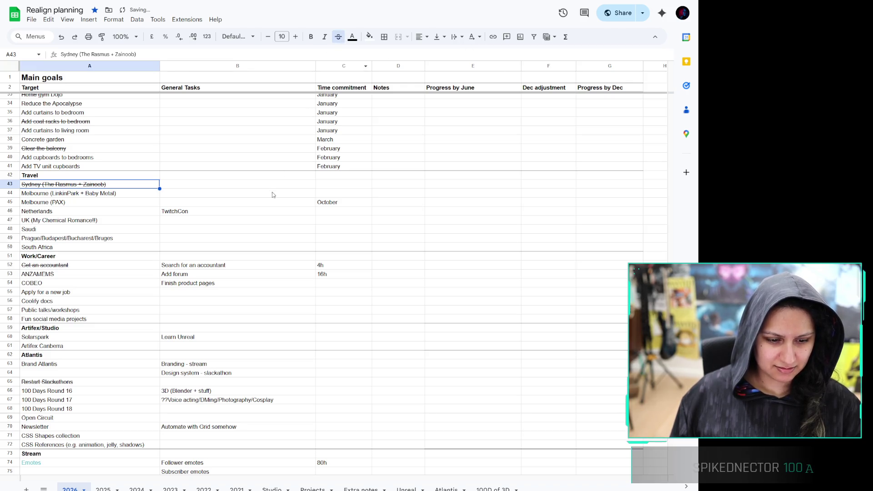
Review the Saudi trip, Coolify docs, Slackathons, Open Circuit, Newsletter and CSS goals, then switch to Obsidian
click(136, 231)
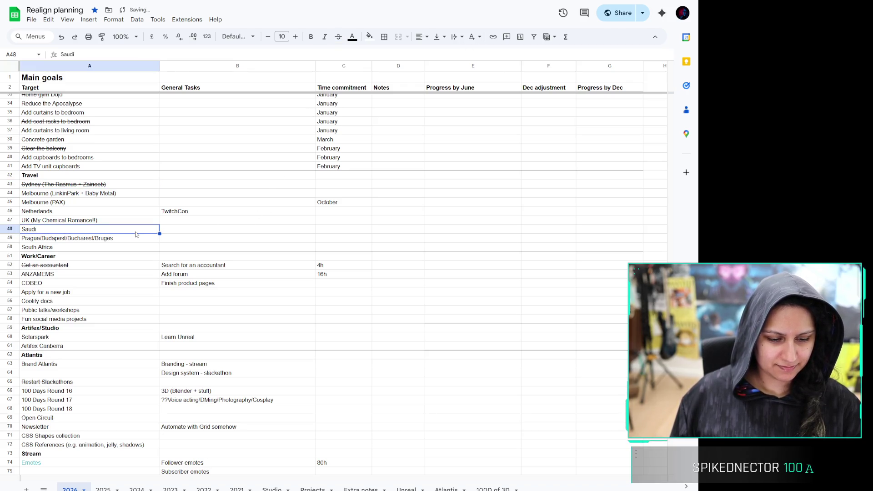
scroll(136, 231, down, 3)
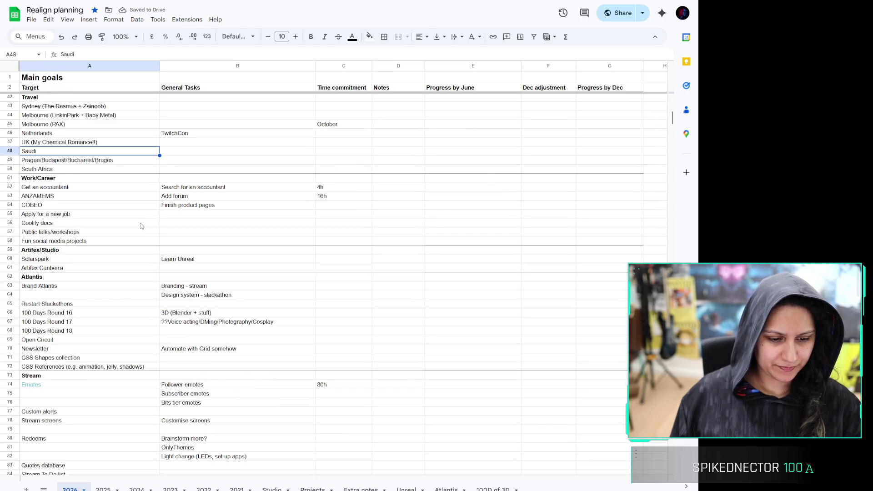
click(142, 226)
scroll(142, 226, down, 3)
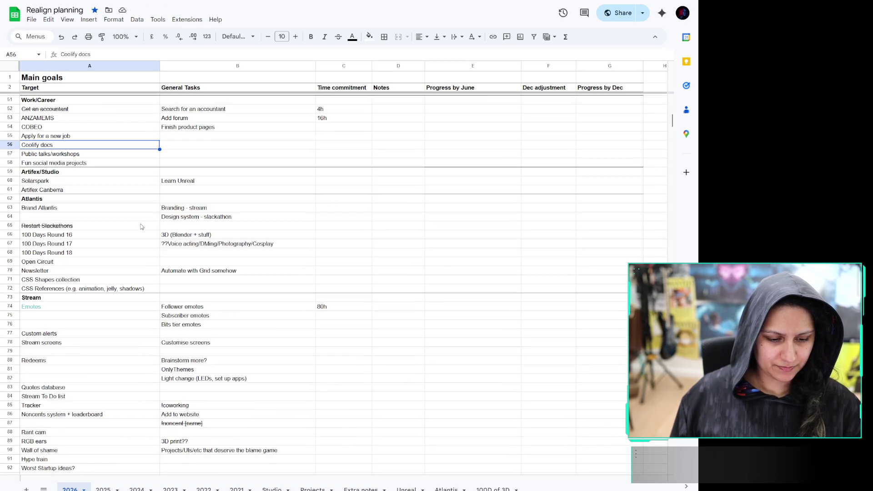
click(141, 226)
click(148, 218)
scroll(148, 218, down, 3)
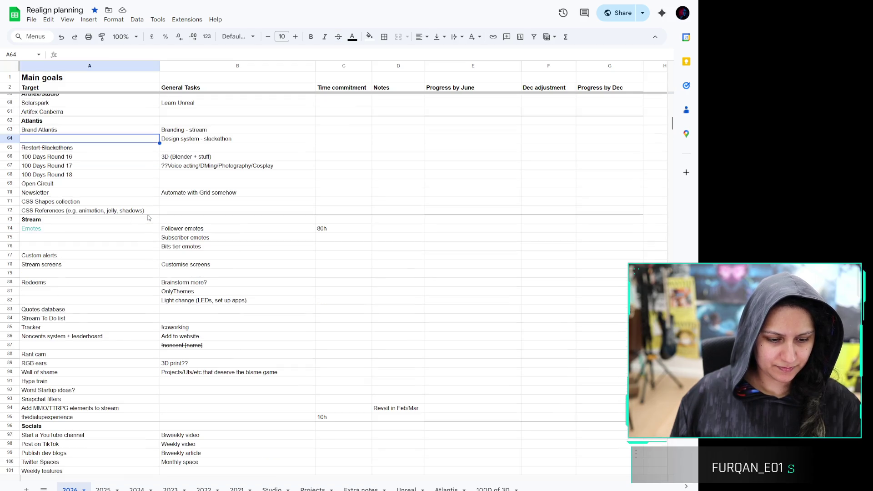
click(150, 184)
click(138, 192)
click(132, 202)
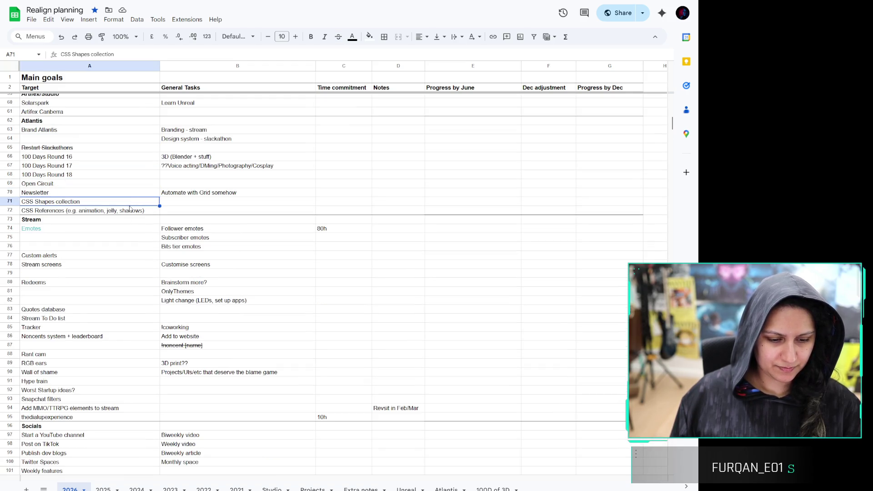
click(133, 211)
scroll(139, 210, down, 4)
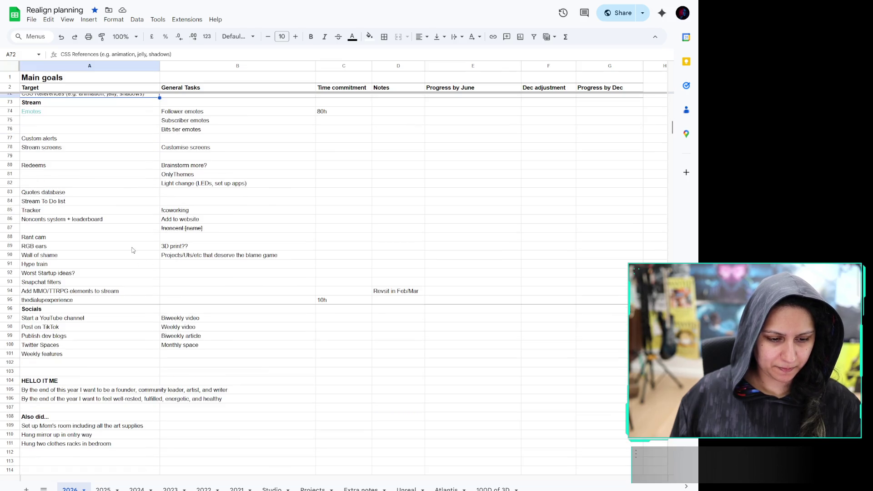
scroll(130, 246, up, 20)
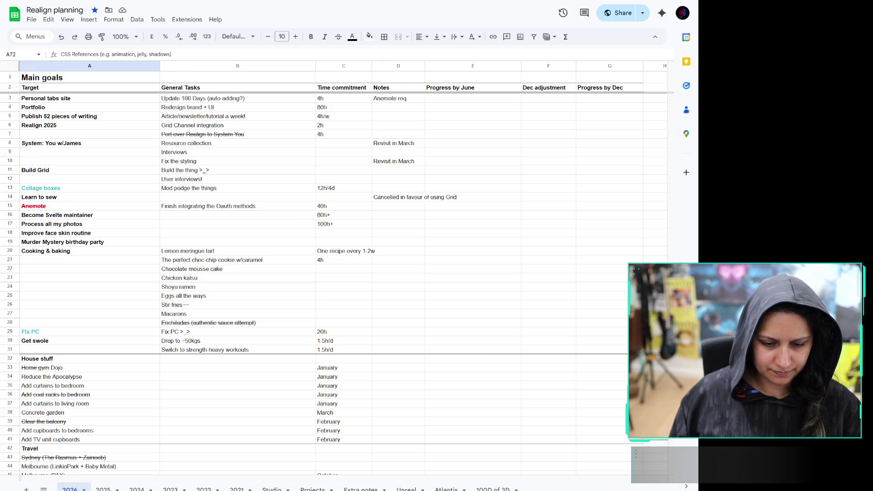
key(alt+Tab)
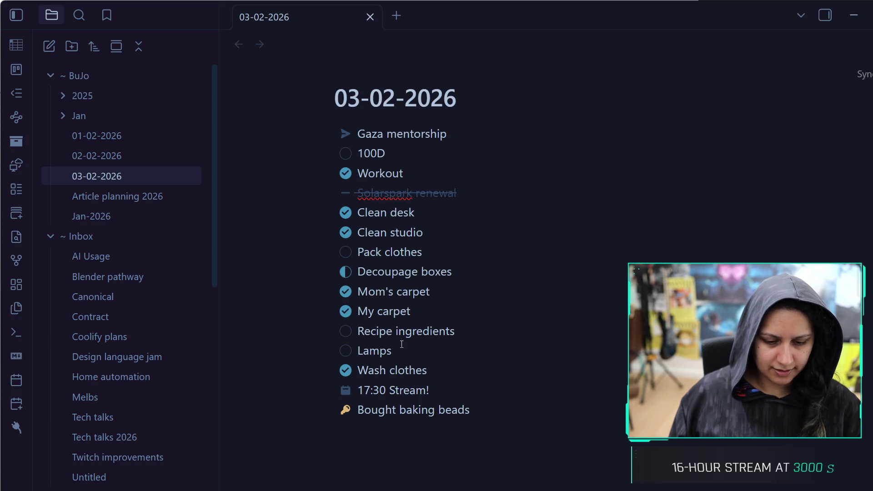
Add an empty line after 'Bought baking beads' in the 03-02-2026 note, then bring up Obsidian settings
double_click(387, 152)
click(512, 406)
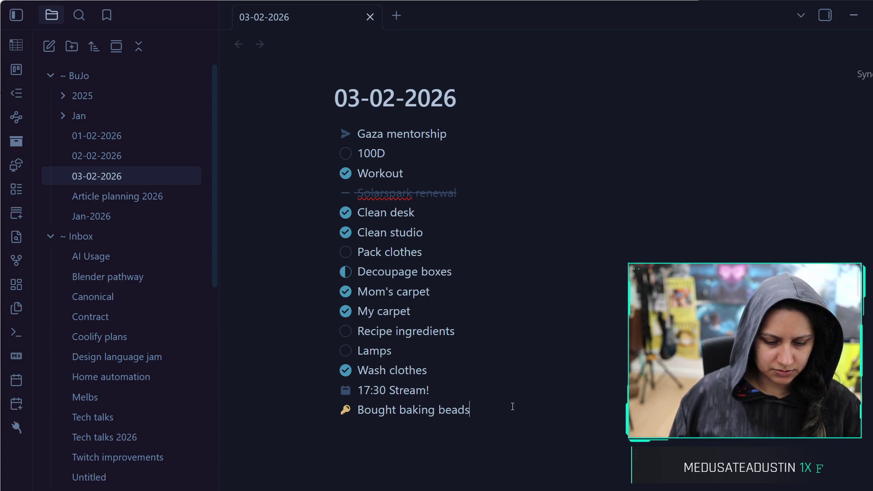
key(Return)
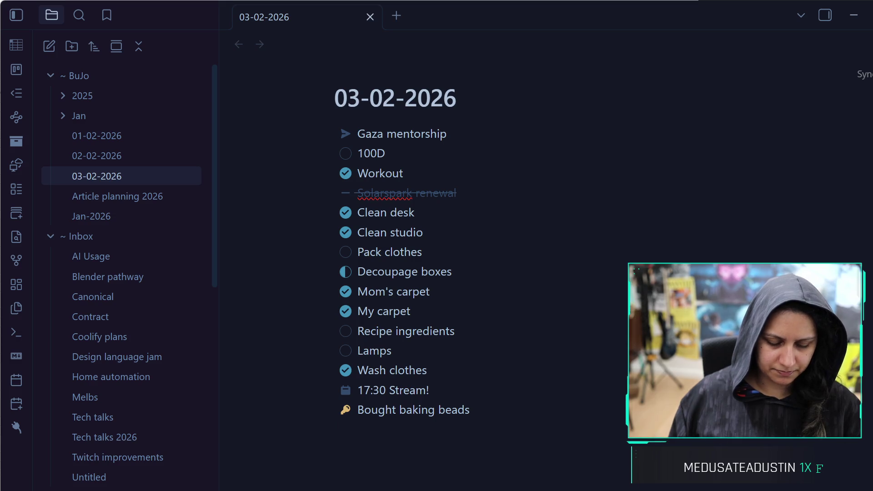
scroll(559, 382, down, 2)
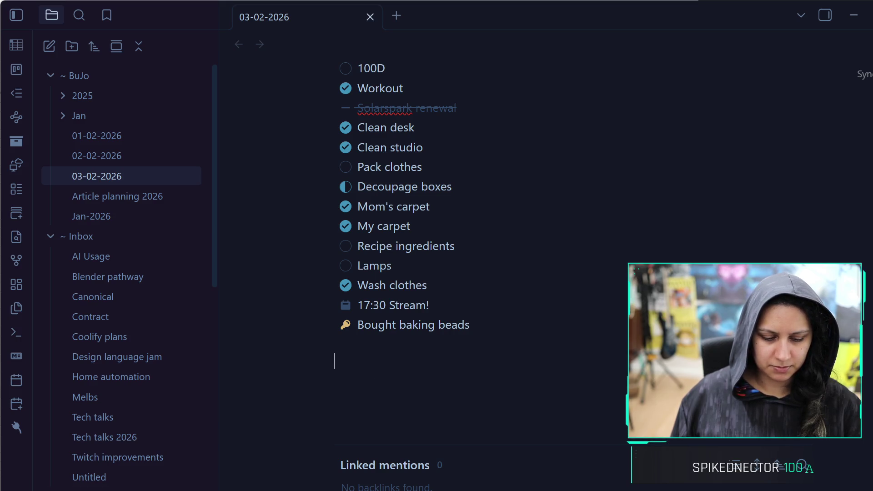
key(ctrl+comma)
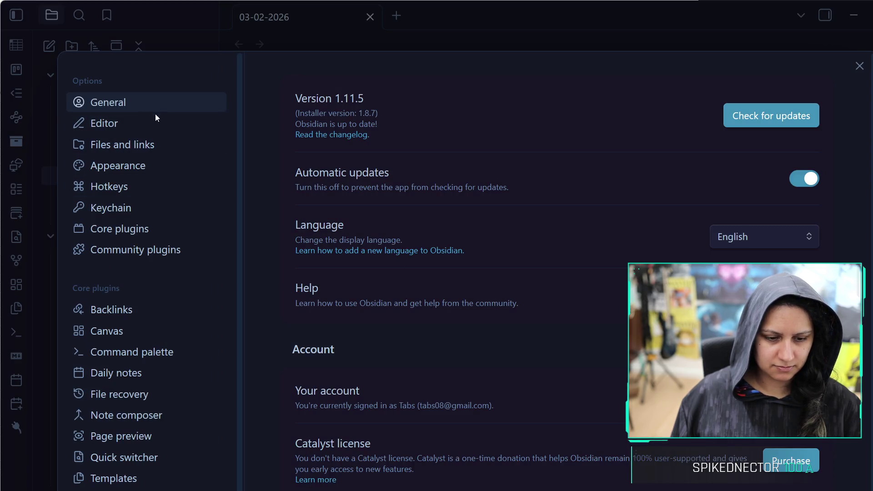
click(151, 248)
scroll(364, 321, down, 9)
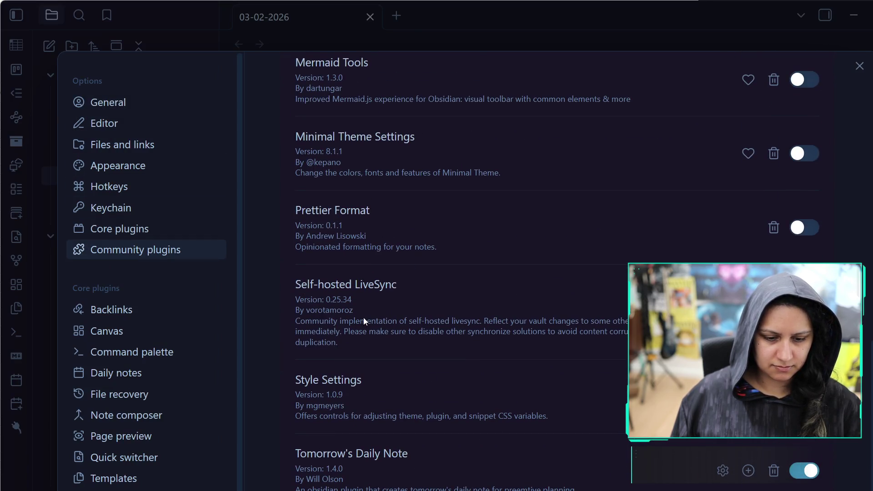
scroll(364, 317, up, 10)
scroll(364, 317, down, 9)
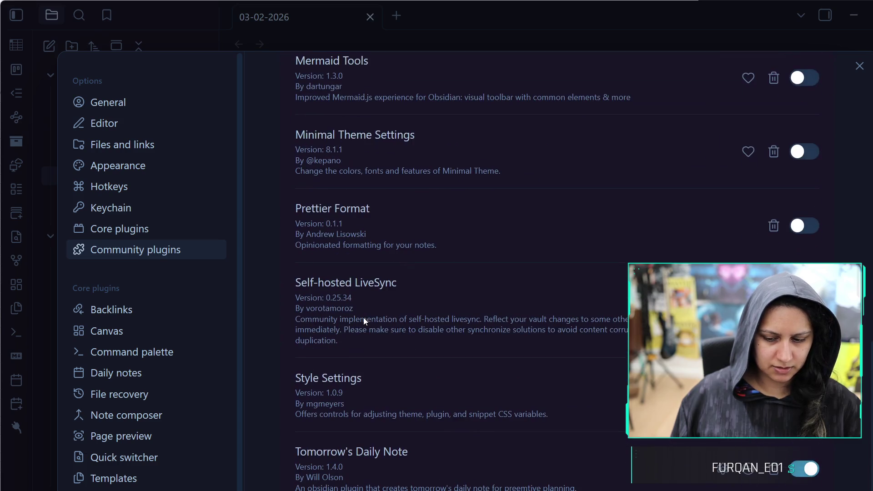
scroll(364, 317, up, 8)
click(118, 230)
scroll(305, 312, down, 15)
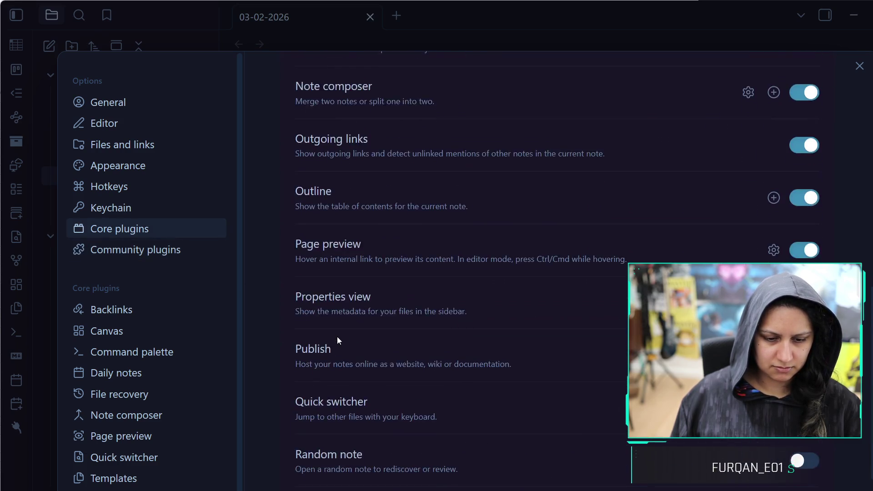
scroll(342, 345, up, 15)
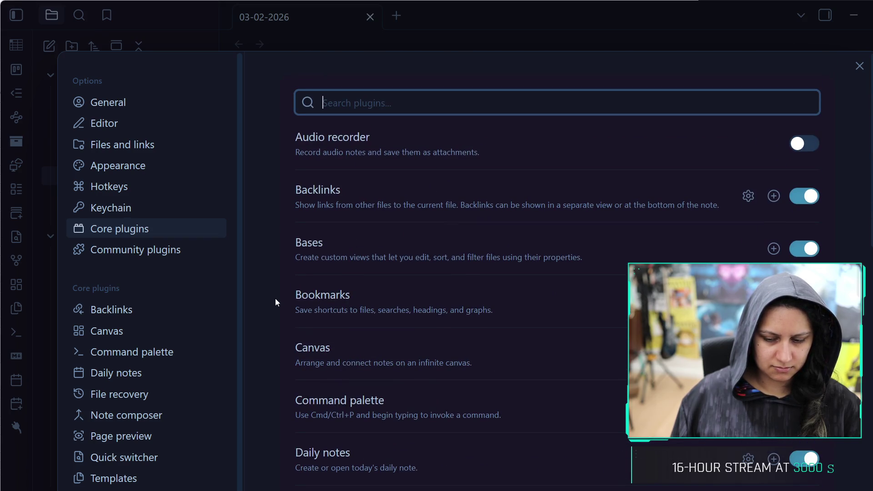
click(860, 67)
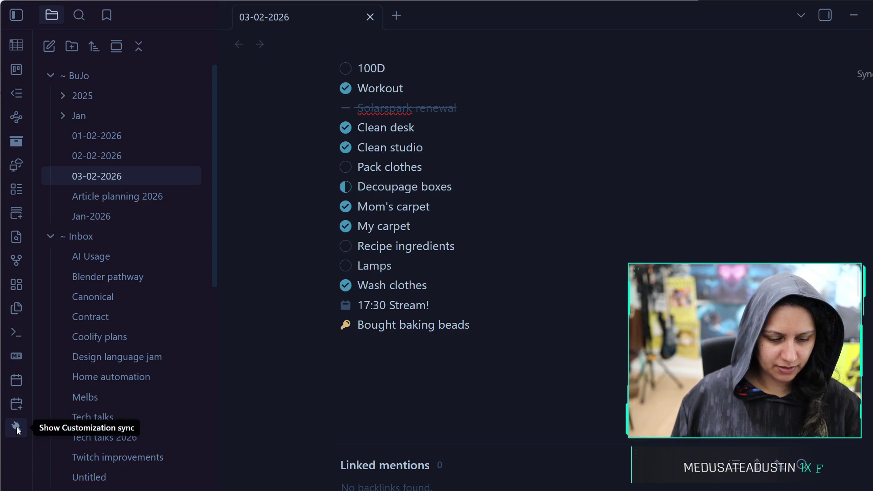
click(19, 234)
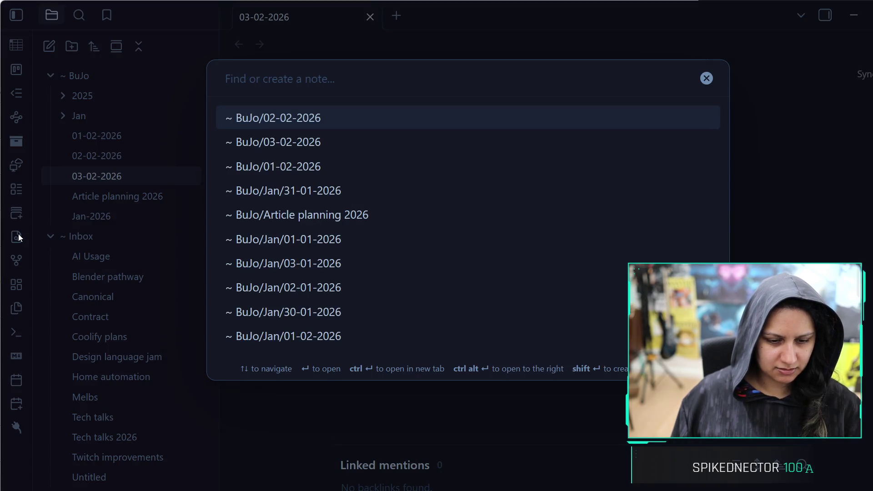
key(Escape)
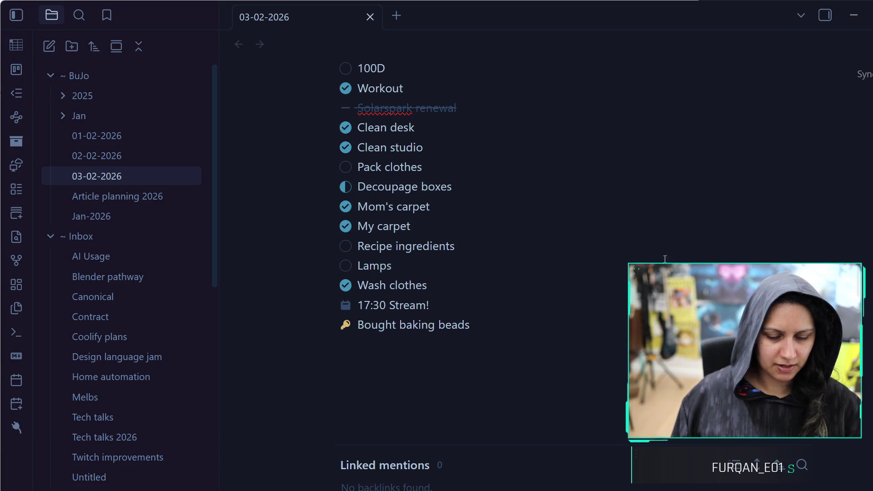
click(394, 374)
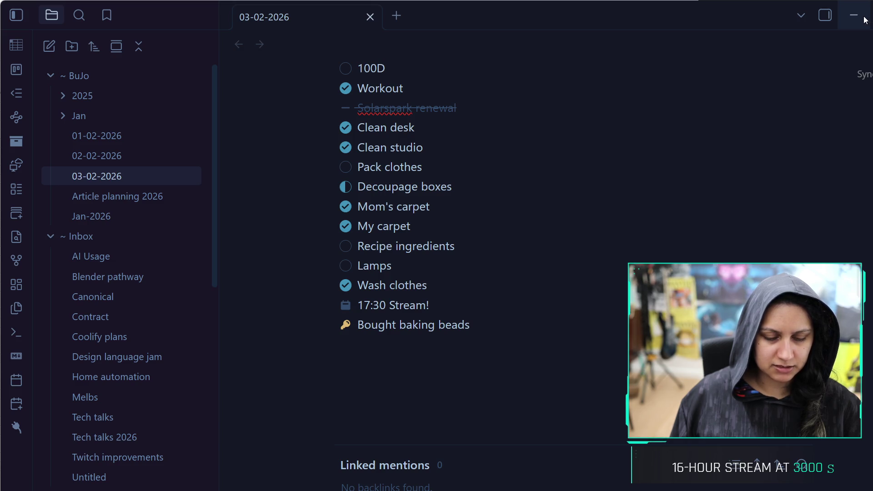
Write 'Blender 100D' on the new line, followed by a blank line
text(P)
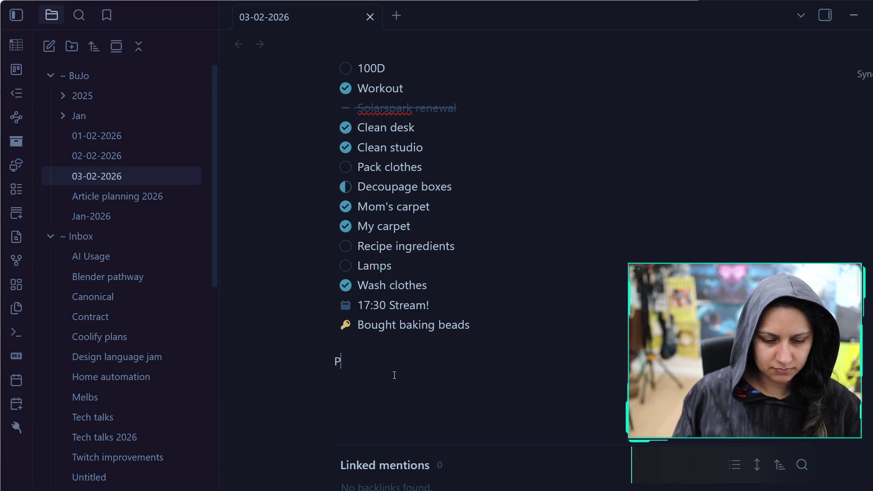
key(BackSpace)
text(Blender 100D)
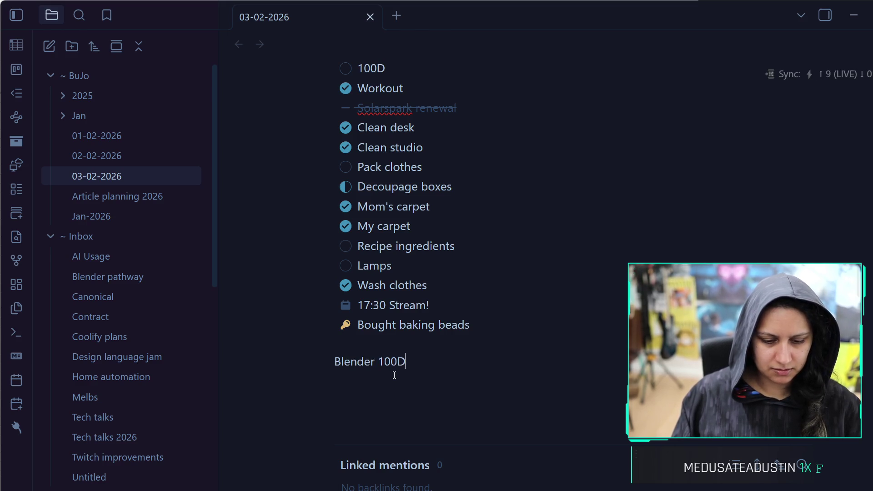
key(Return)
Make the whole Blender 100D line bold, add an empty line below, and minimize Obsidian
key(Up)
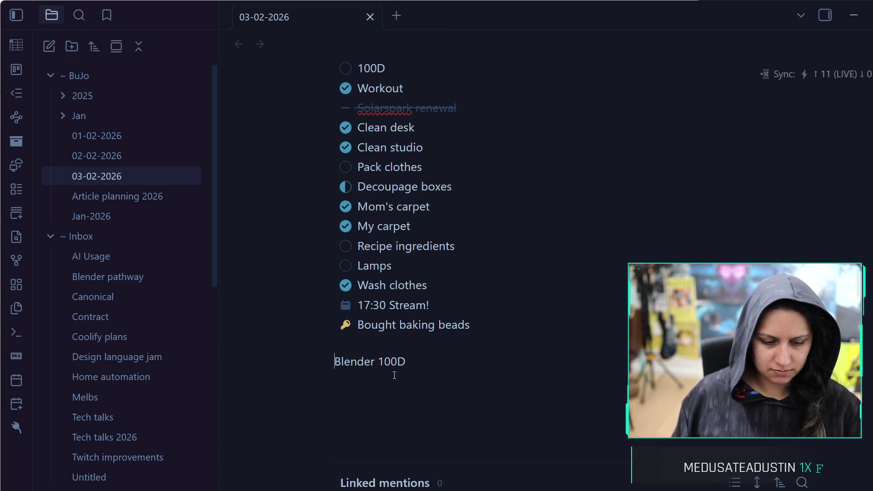
key(ctrl+shift+Right)
key(ctrl+b)
key(Down)
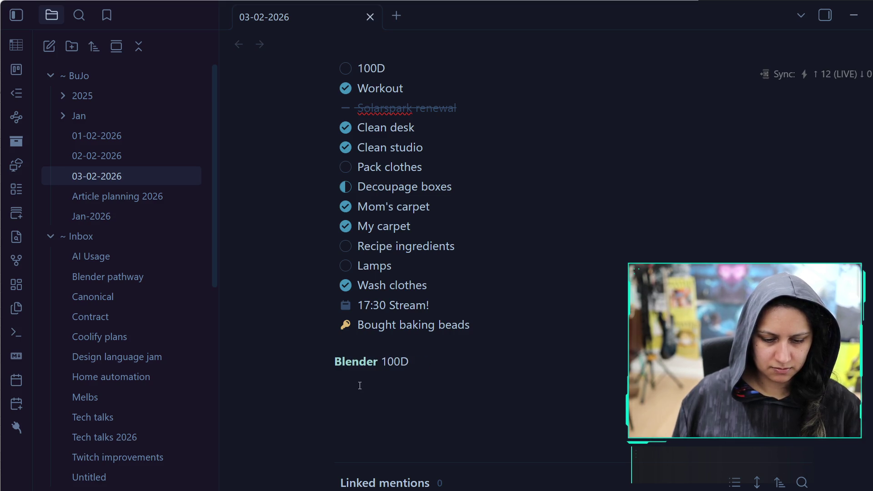
key(ctrl+z)
key(shift+Home)
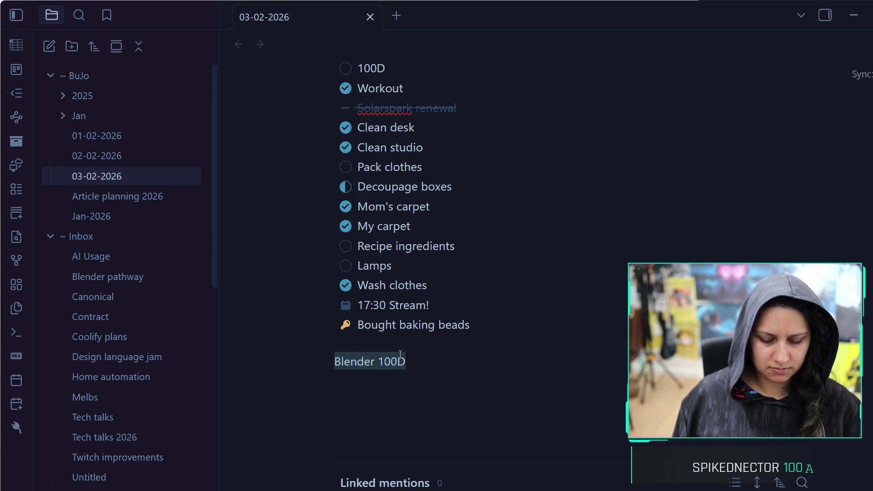
key(ctrl+b)
key(Down)
key(Return)
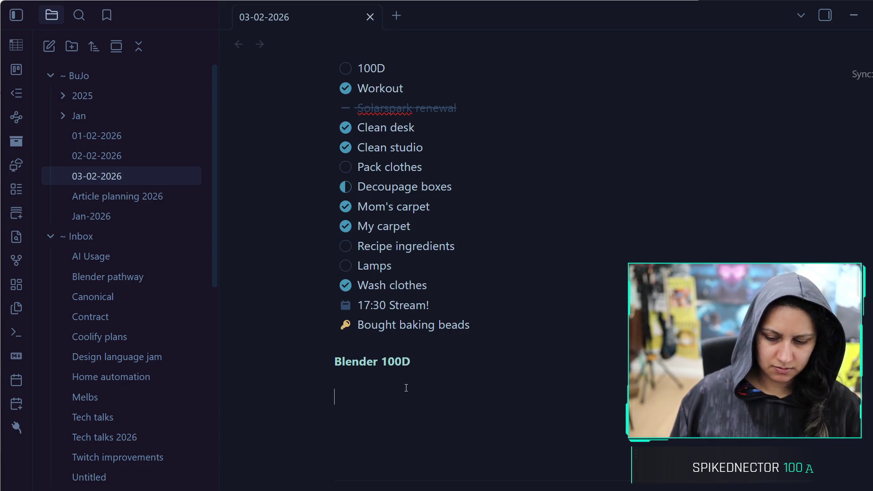
click(863, 23)
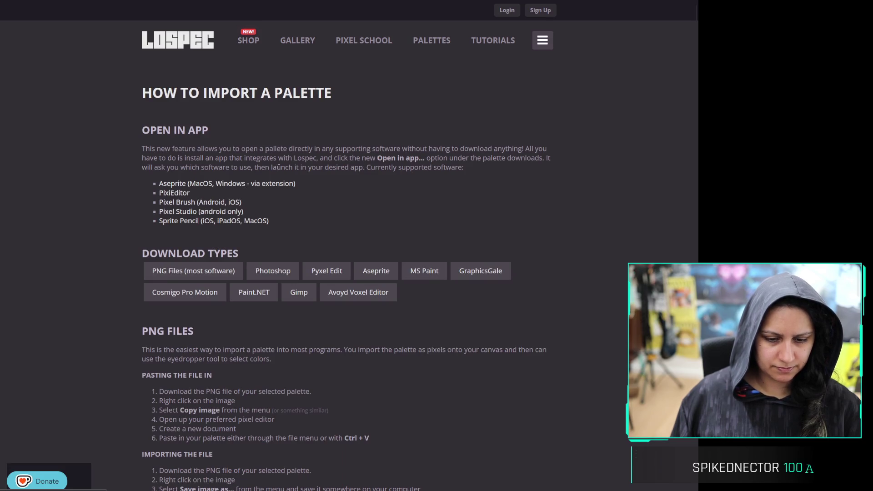
Read the import steps for PNG, Photoshop, Aseprite and GIMP, then return to the Palette List
triple_click(278, 149)
click(94, 186)
scroll(135, 225, down, 3)
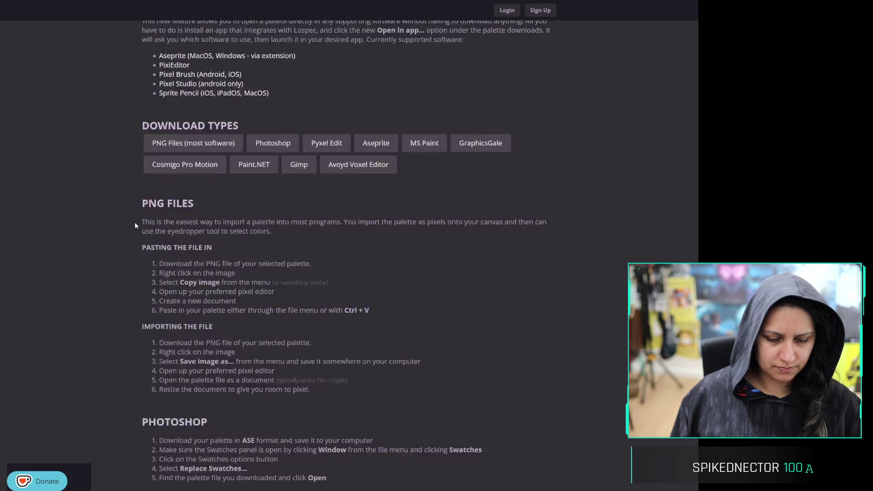
scroll(135, 222, down, 7)
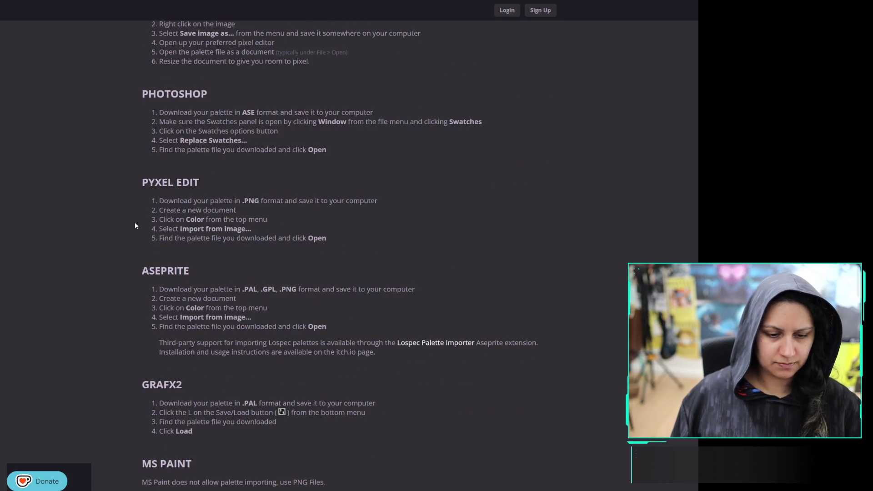
scroll(135, 222, down, 4)
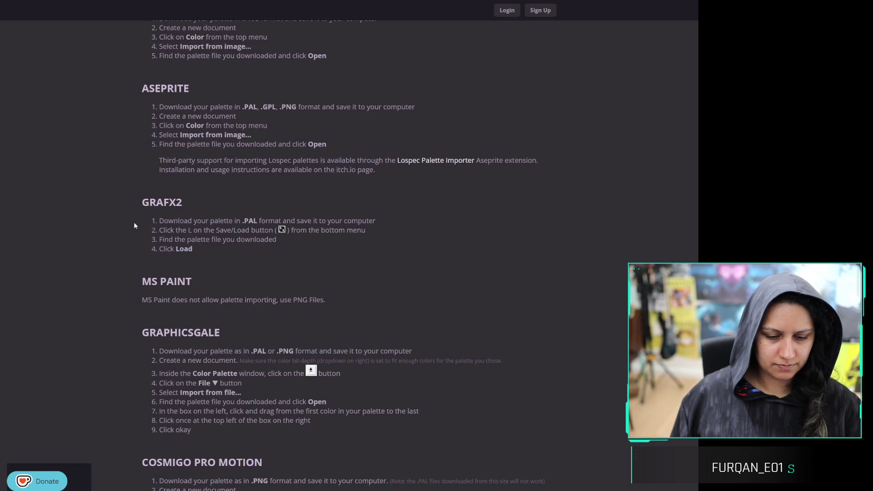
scroll(134, 224, down, 4)
scroll(132, 223, down, 7)
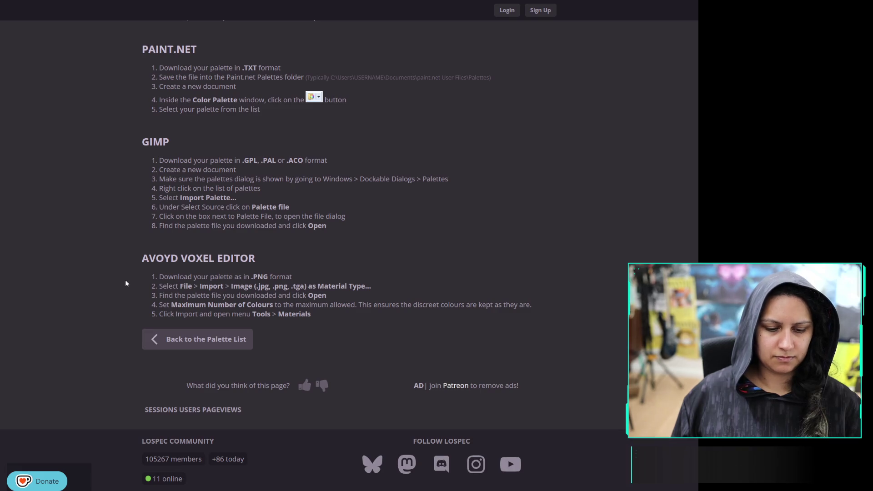
scroll(122, 248, up, 14)
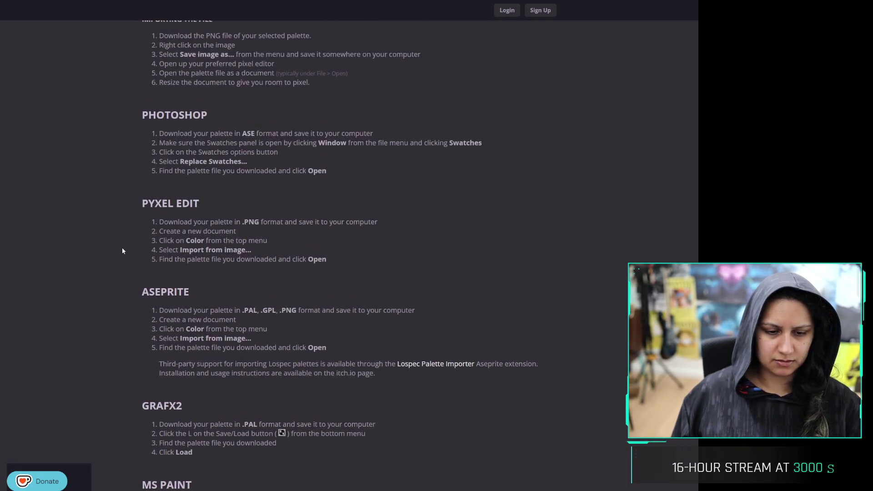
scroll(124, 216, up, 7)
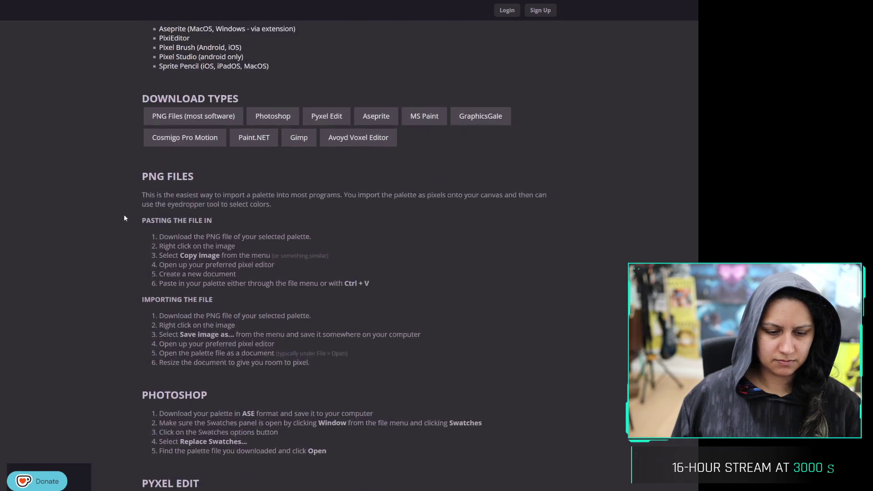
scroll(124, 218, down, 5)
scroll(123, 218, down, 16)
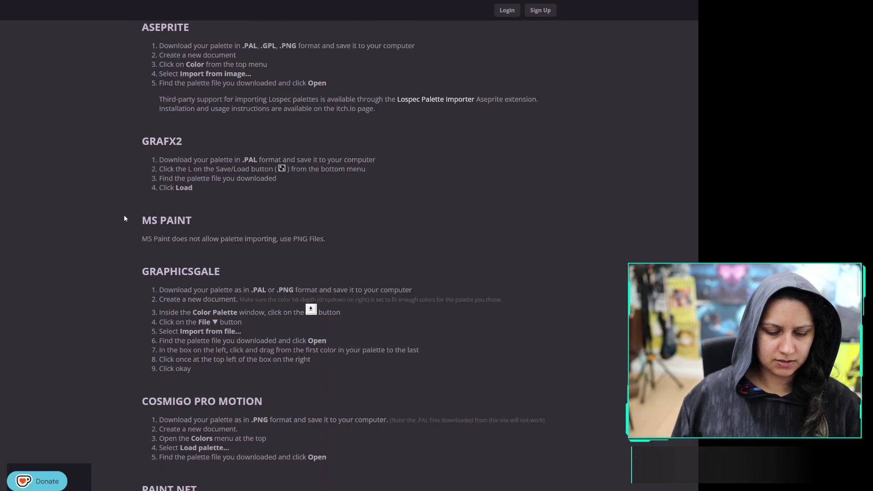
scroll(124, 217, down, 3)
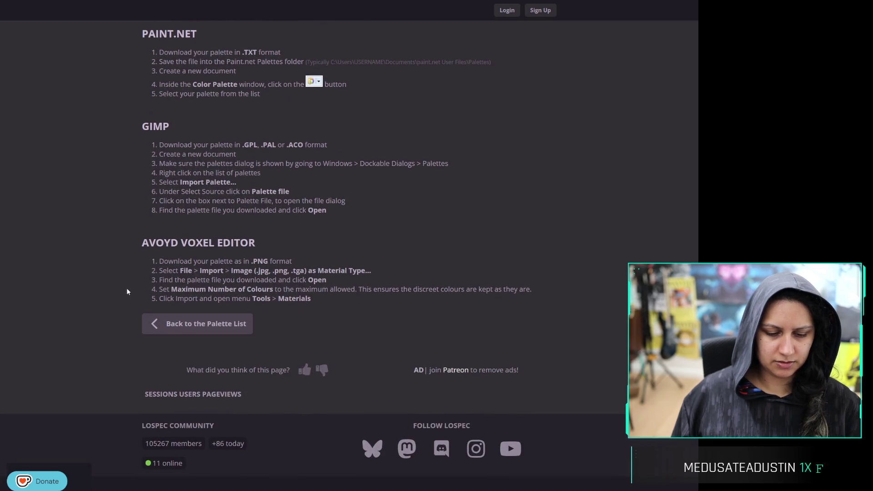
scroll(126, 288, up, 12)
scroll(129, 239, up, 10)
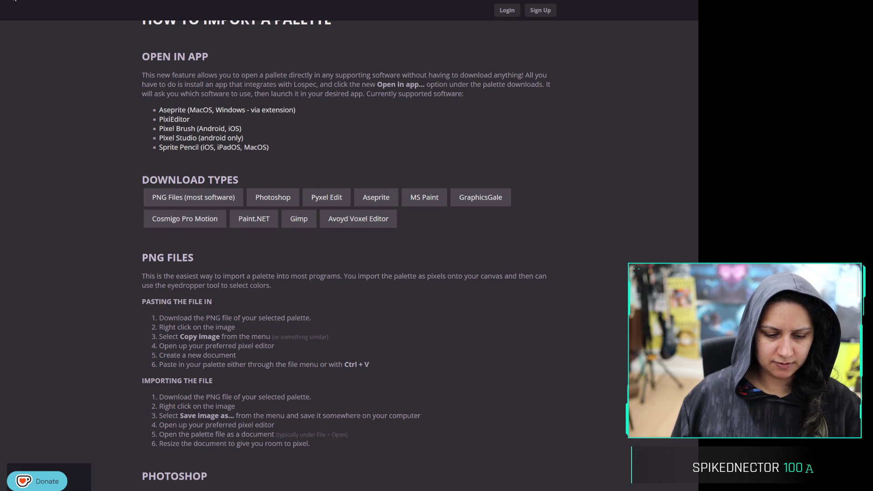
key(alt+Left)
Look over the FIZZY12 palette page and return to the palette list
scroll(135, 299, down, 3)
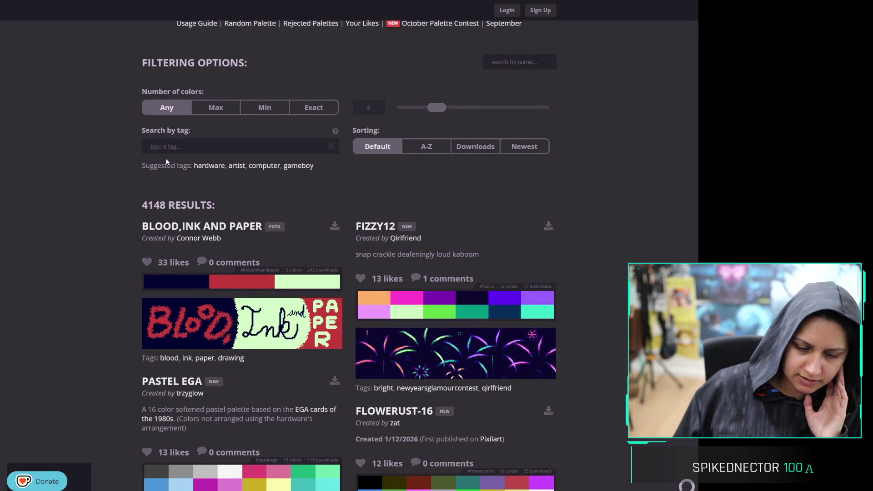
scroll(601, 176, down, 2)
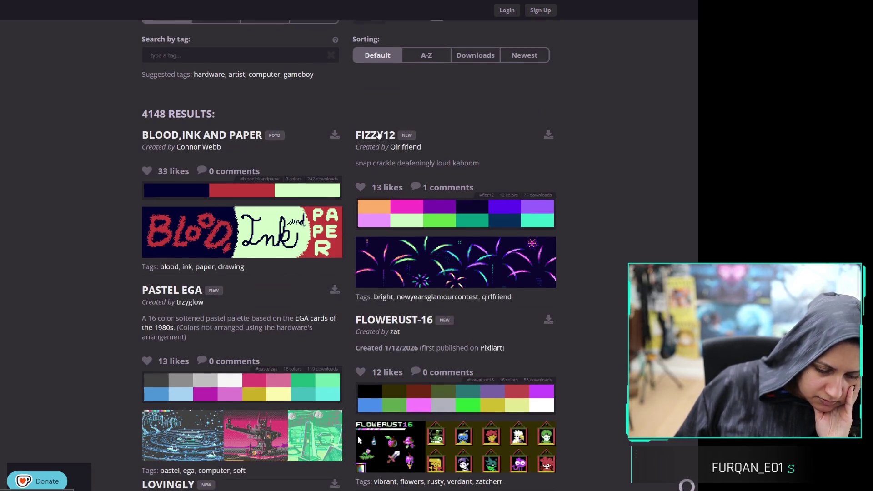
scroll(623, 297, down, 4)
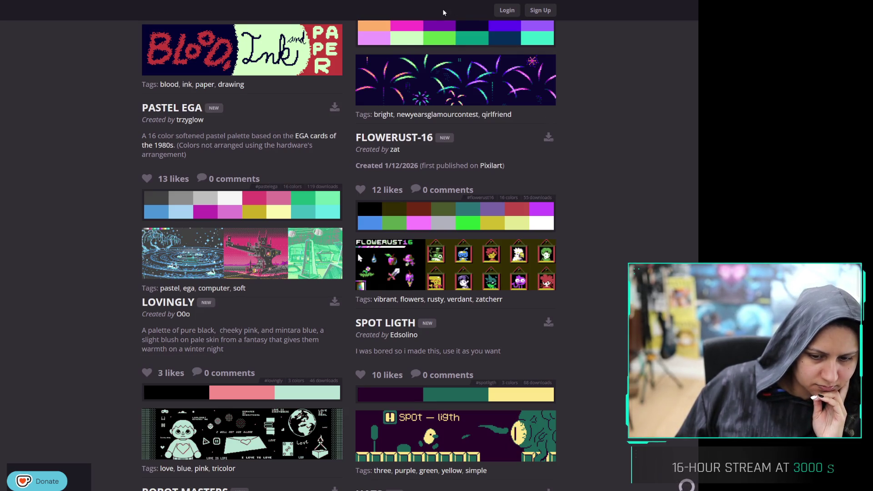
click(478, 31)
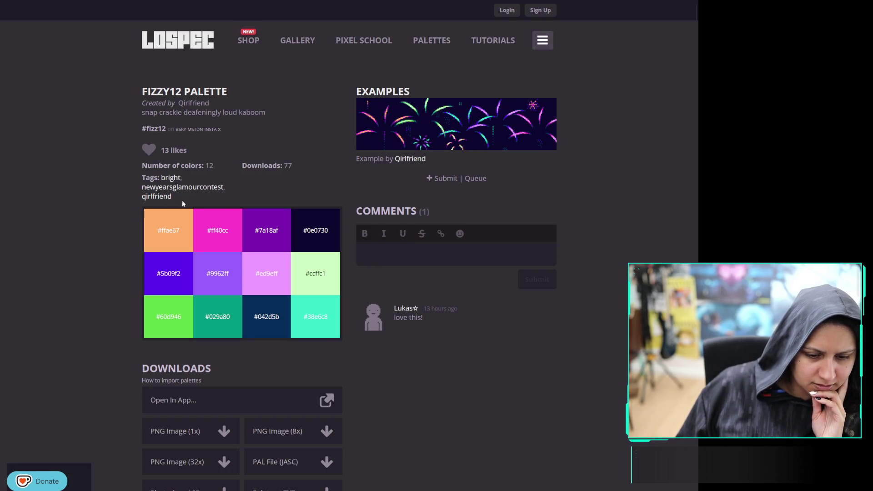
scroll(314, 160, down, 4)
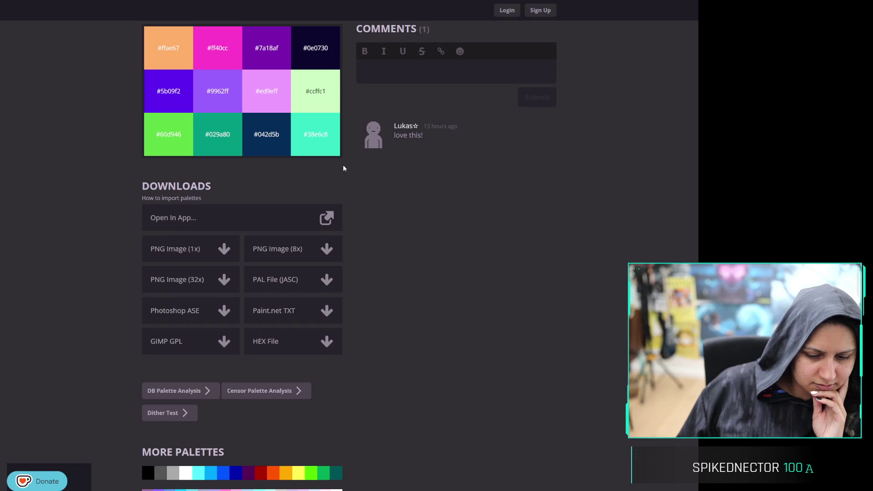
scroll(343, 169, down, 6)
key(alt+Left)
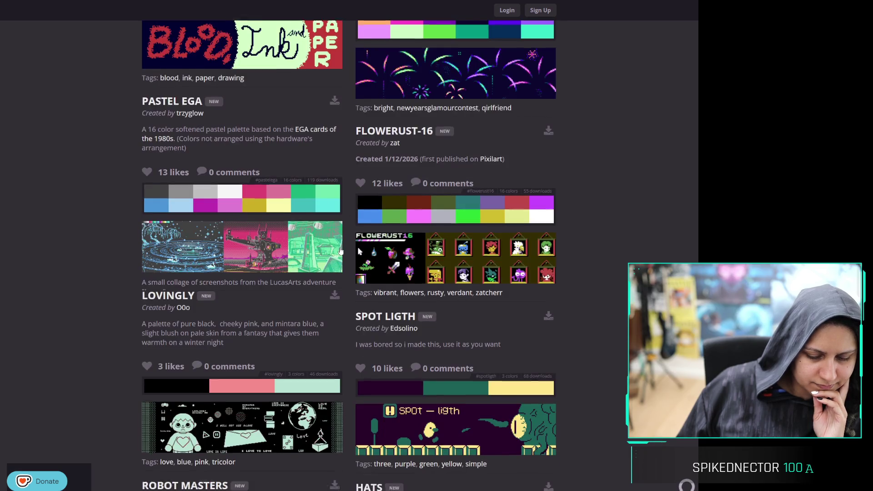
Open the Robot Masters palette and filter the list by its neon tag
scroll(344, 241, down, 10)
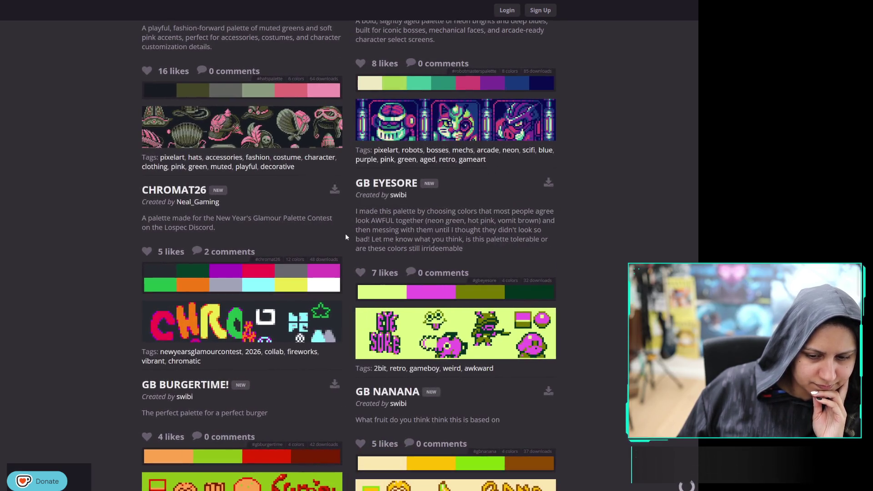
scroll(345, 237, up, 15)
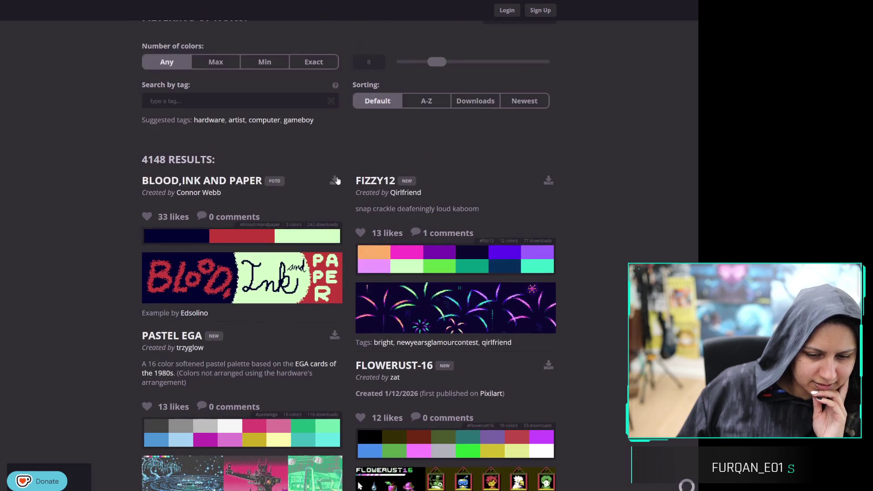
scroll(336, 205, down, 10)
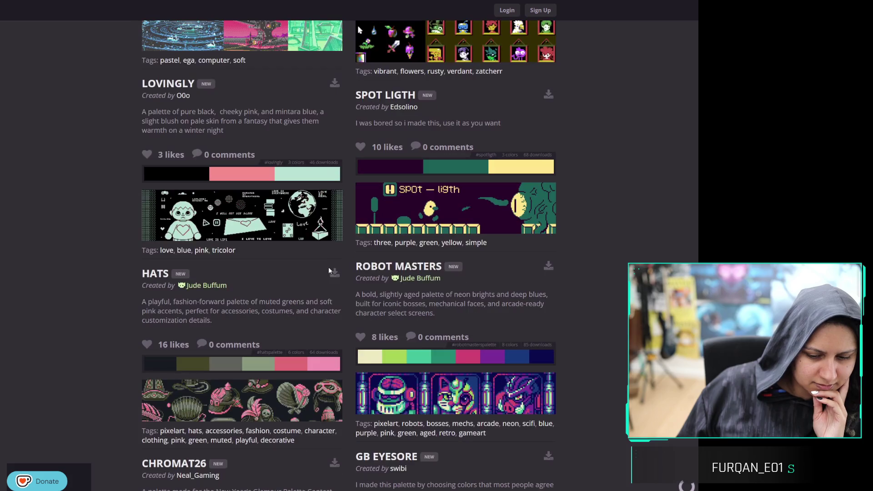
scroll(335, 264, down, 4)
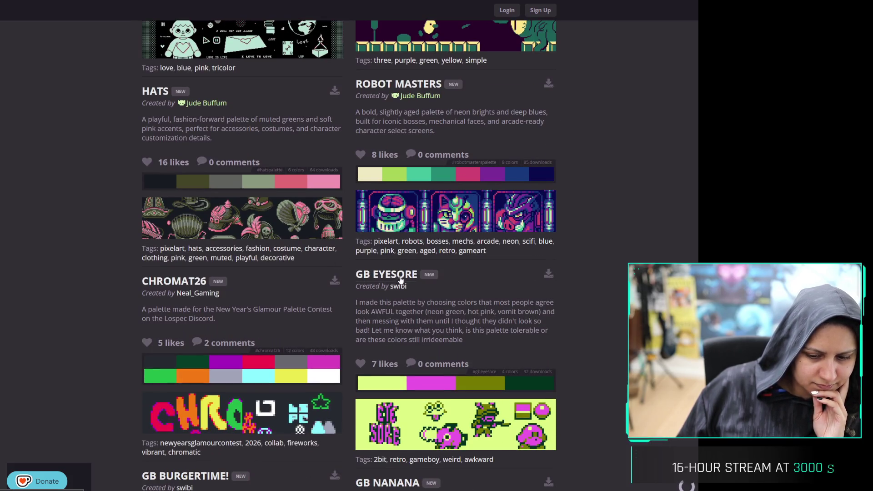
scroll(399, 282, down, 15)
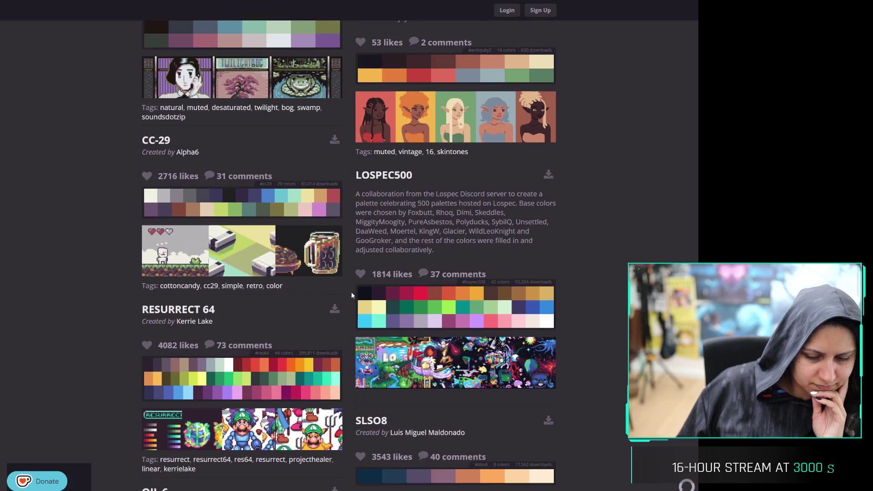
scroll(552, 236, down, 7)
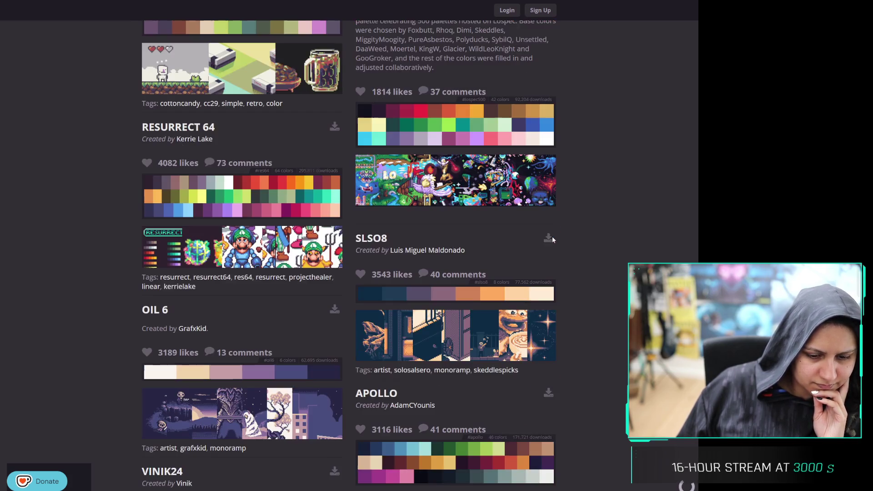
scroll(580, 256, down, 13)
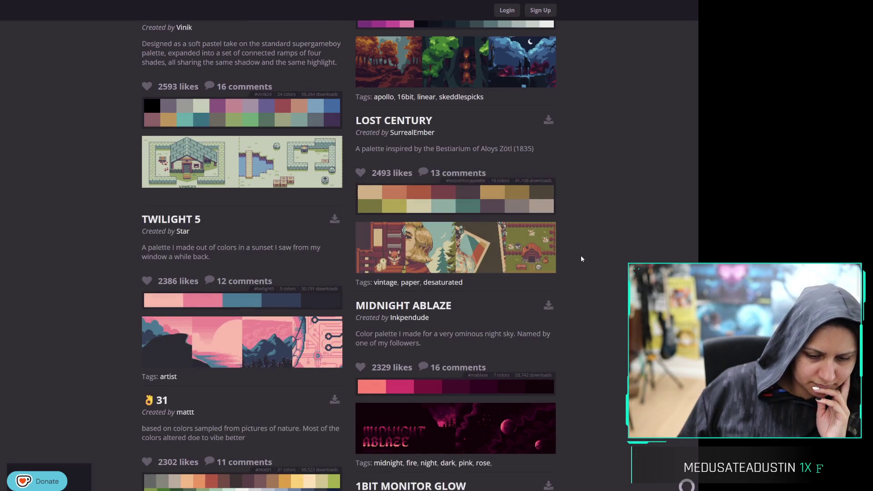
scroll(580, 256, down, 5)
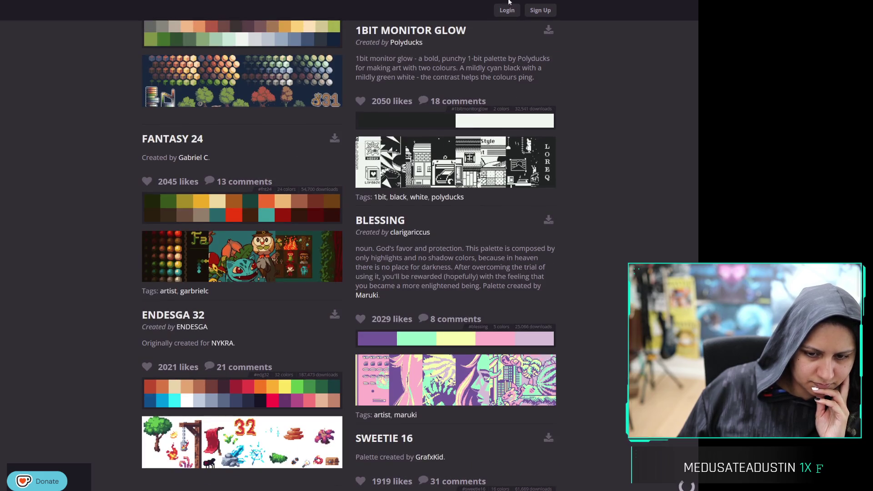
key(Home)
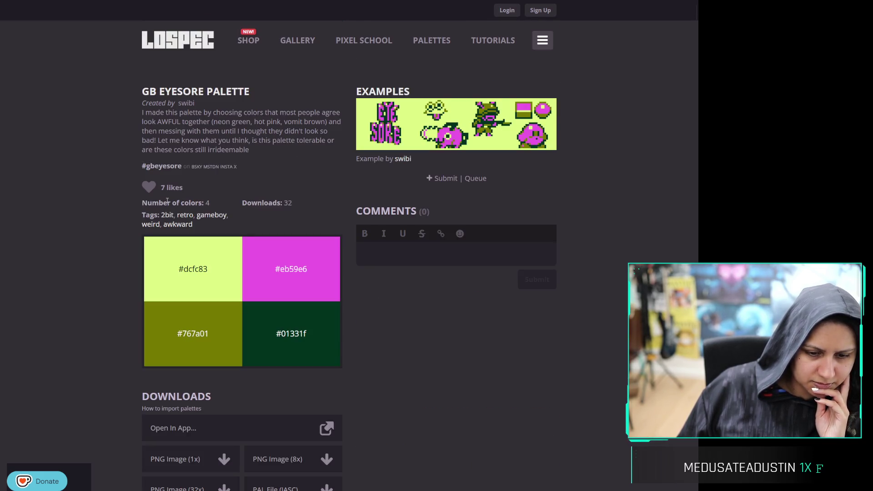
scroll(331, 234, up, 20)
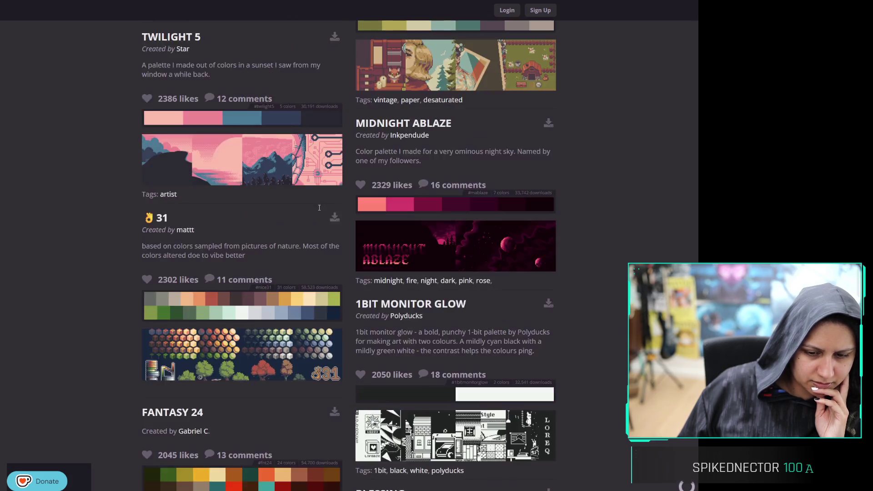
scroll(331, 237, up, 15)
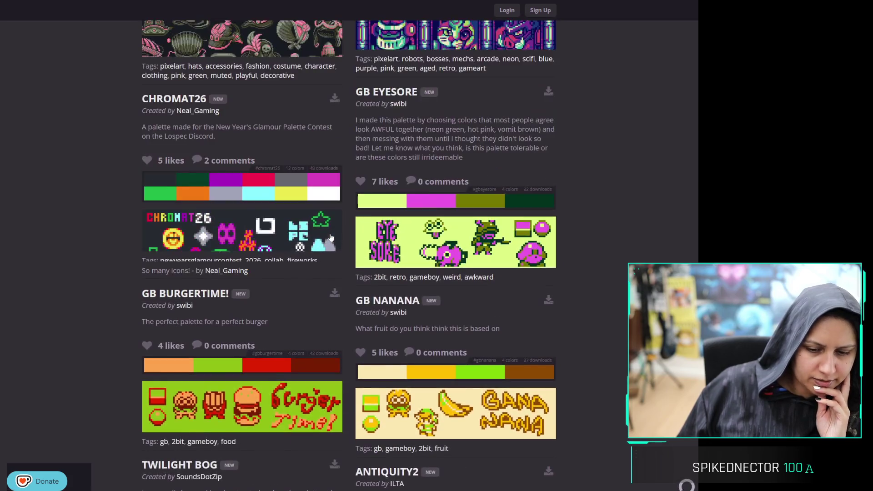
scroll(400, 245, up, 5)
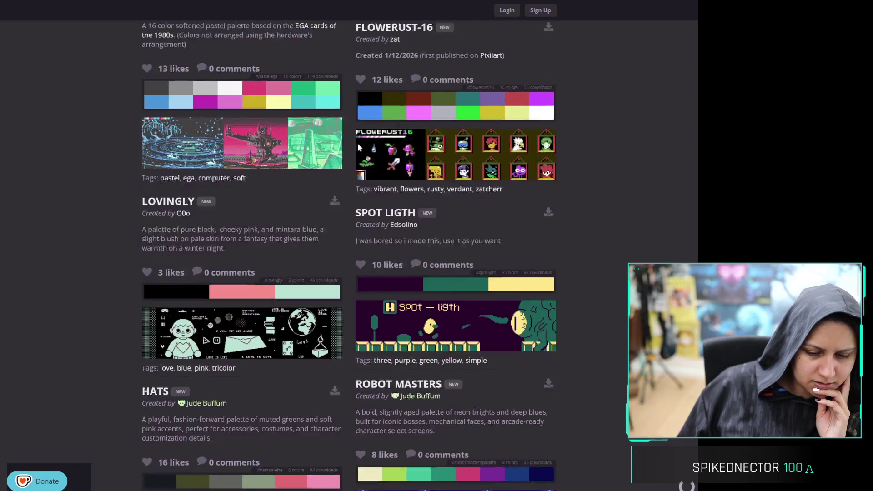
scroll(414, 220, down, 4)
click(411, 208)
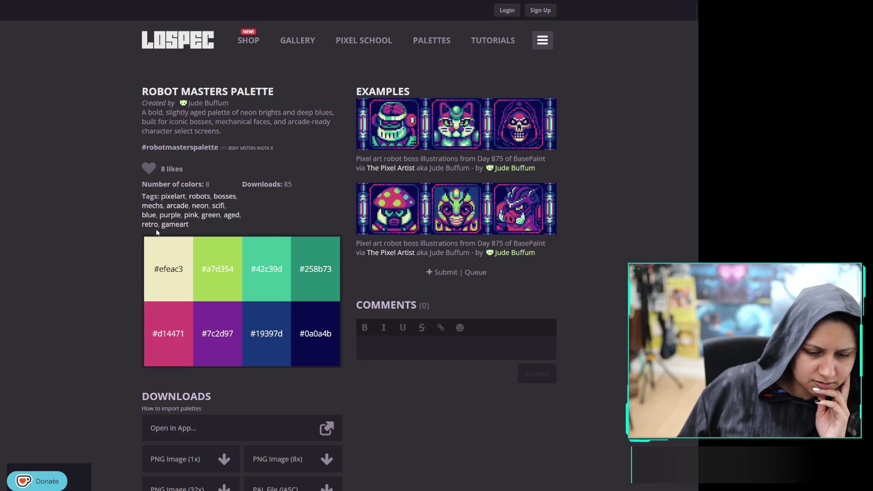
click(199, 206)
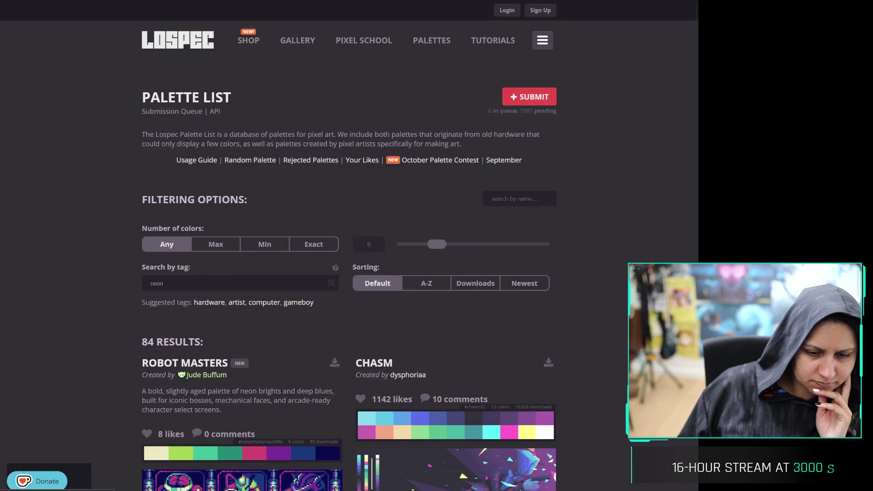
Scroll the 84 neon-tagged palettes down to GORGE-36 and open its details page
scroll(318, 247, down, 4)
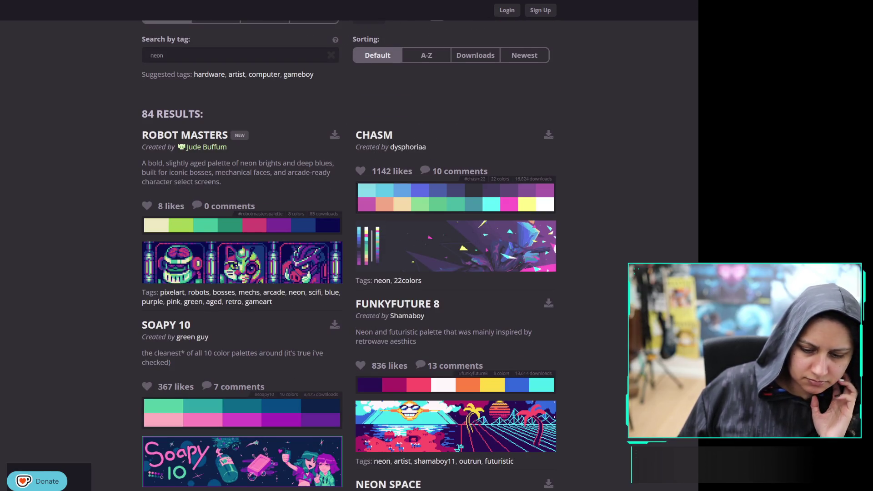
scroll(318, 247, down, 4)
scroll(623, 227, down, 1)
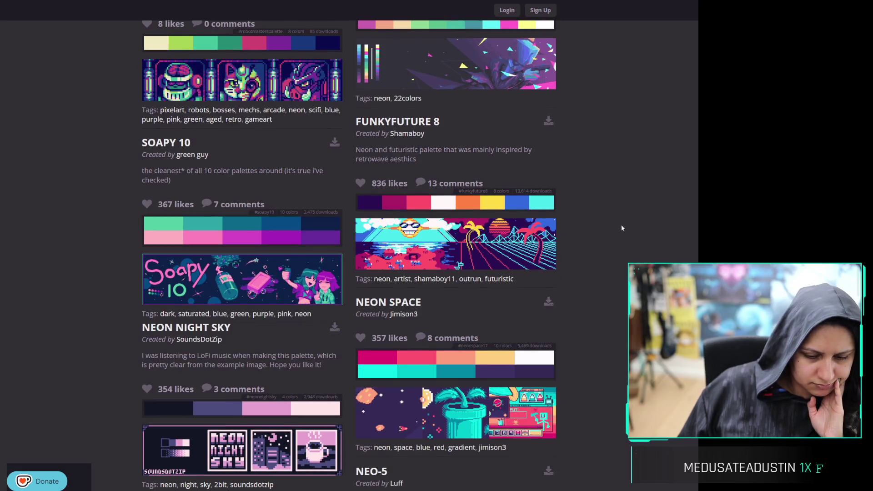
scroll(635, 224, down, 3)
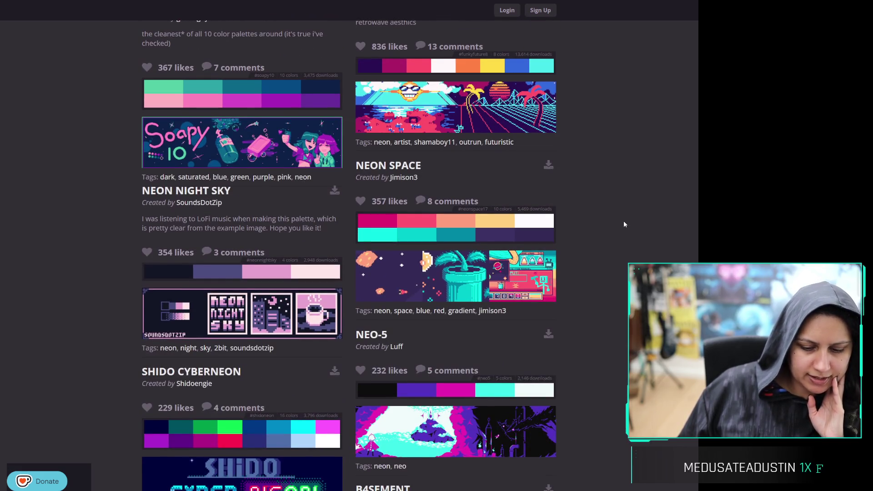
scroll(624, 224, down, 3)
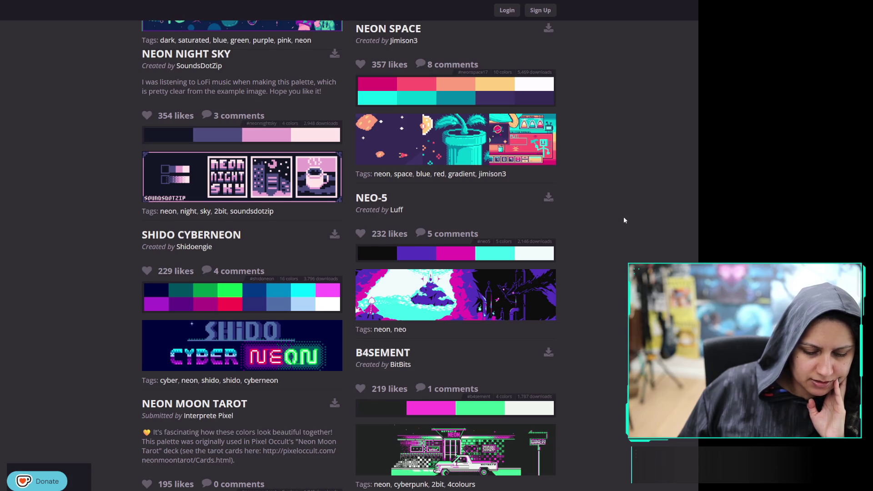
scroll(624, 219, down, 3)
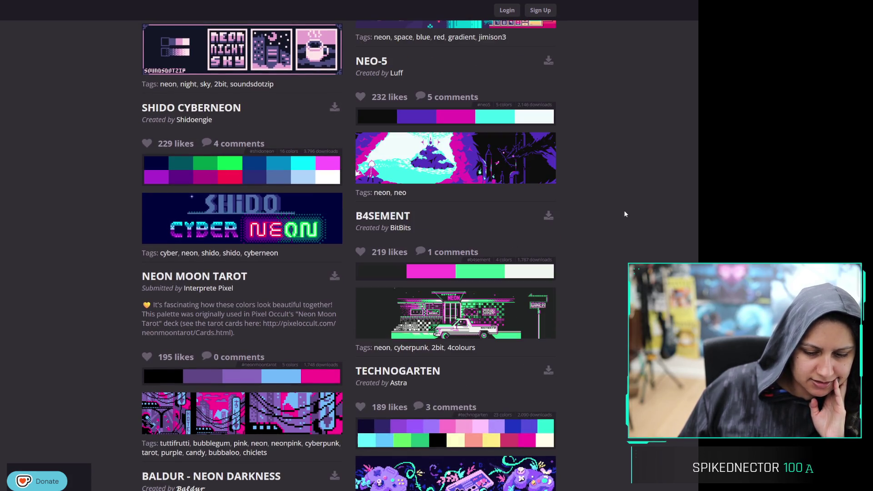
scroll(625, 214, down, 5)
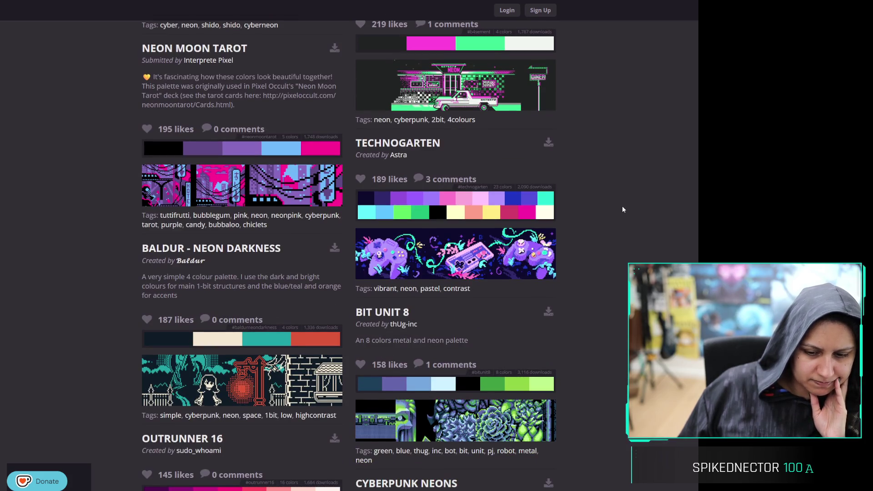
scroll(622, 206, down, 9)
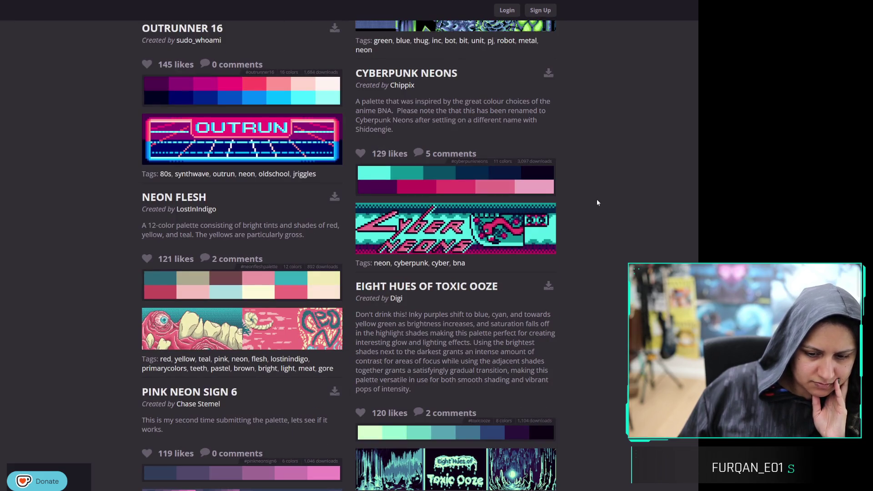
scroll(596, 200, down, 2)
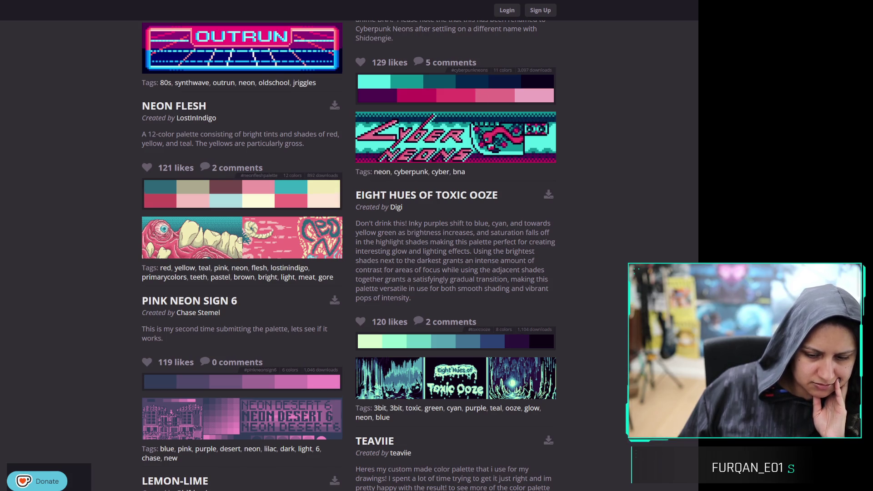
scroll(623, 271, down, 7)
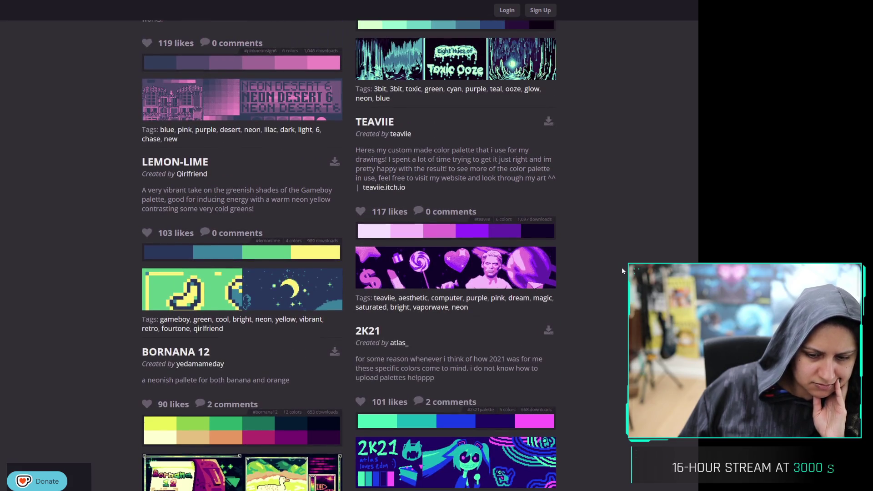
scroll(616, 266, down, 15)
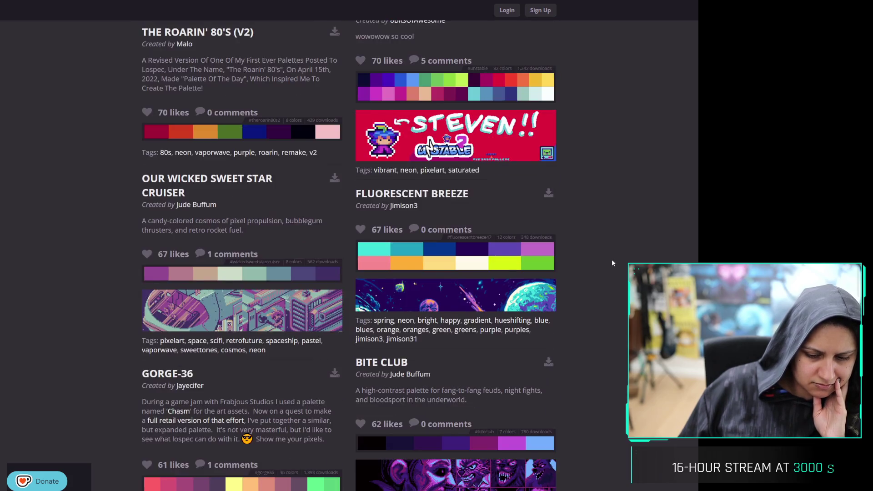
scroll(612, 263, down, 1)
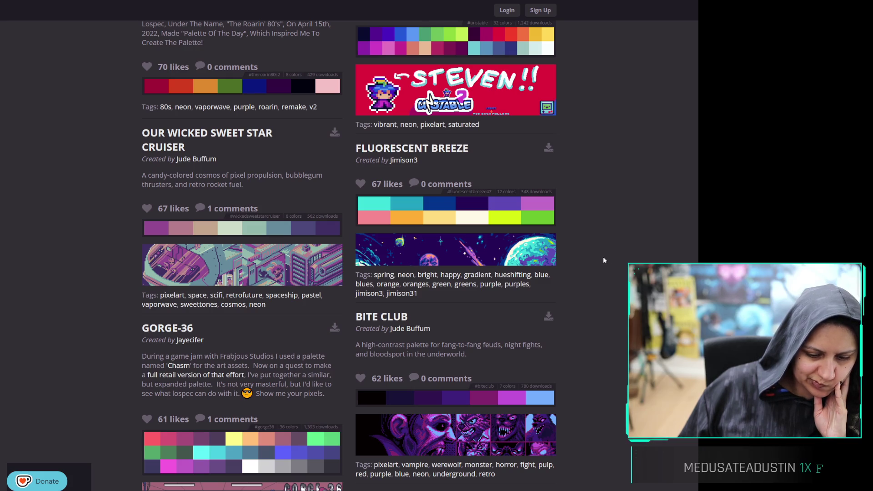
scroll(604, 260, down, 6)
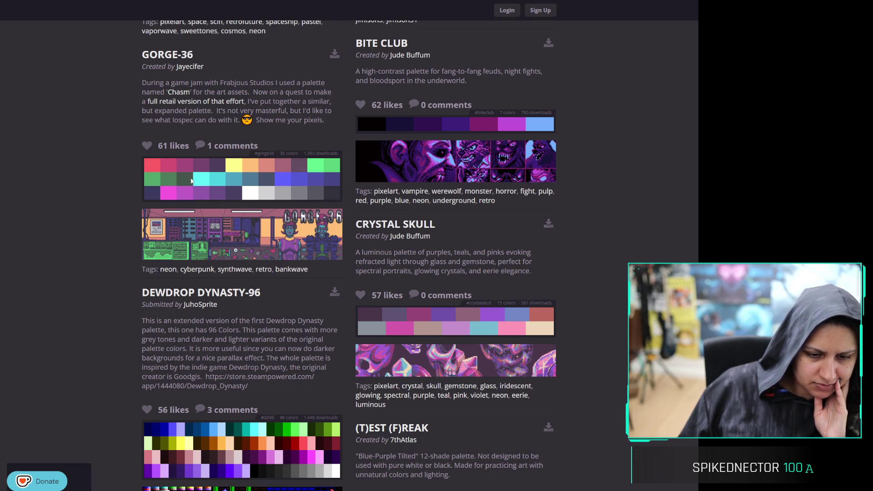
scroll(192, 181, up, 3)
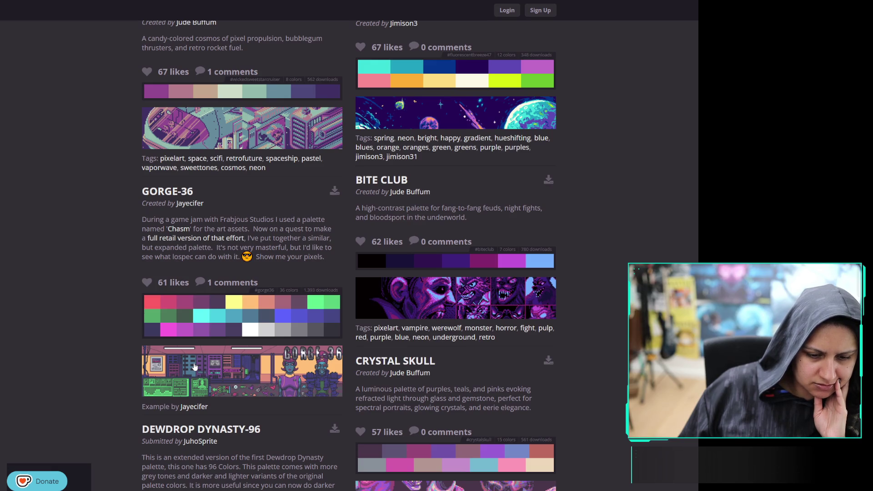
click(183, 193)
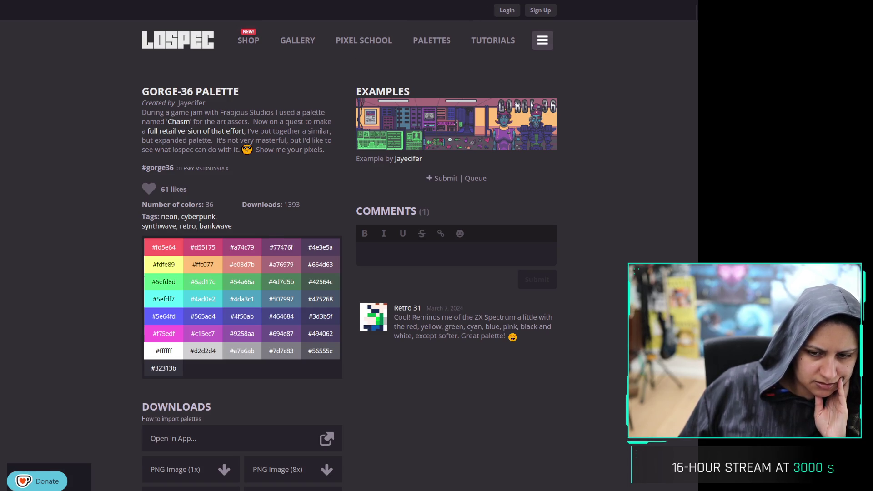
From Gorge-36, look at the Chasm palette and the retail-version link, returning each time
click(178, 122)
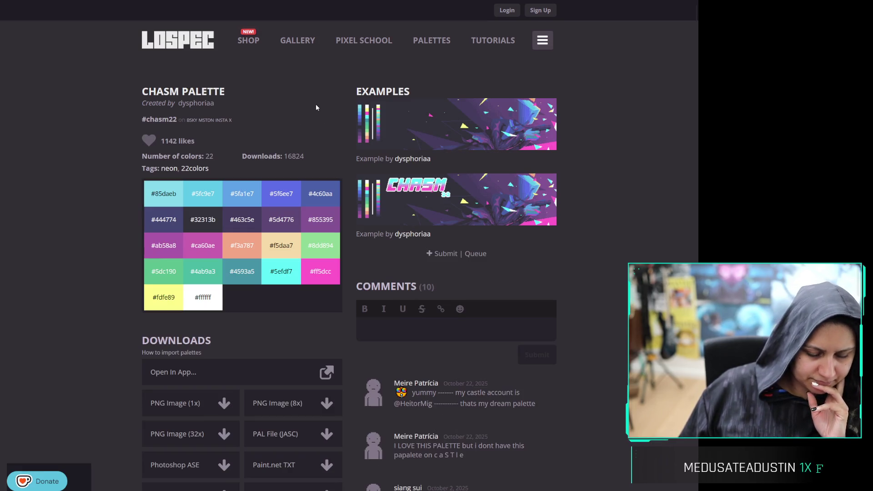
key(alt+Left)
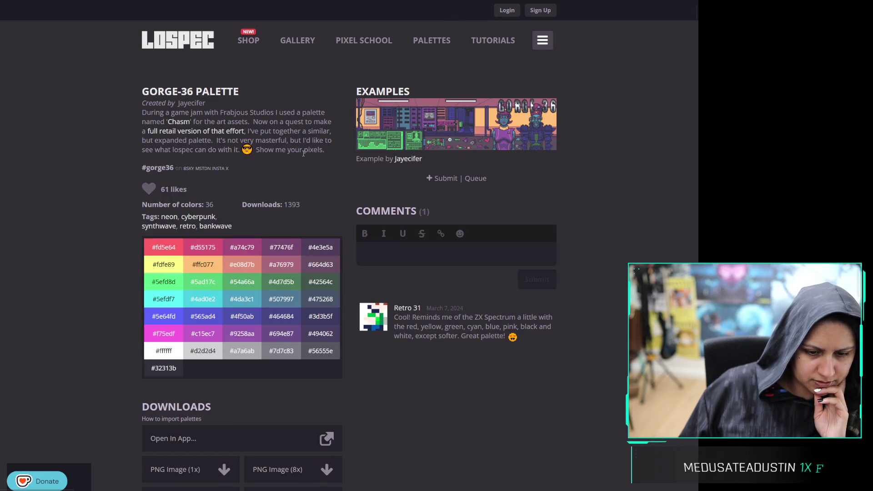
click(232, 133)
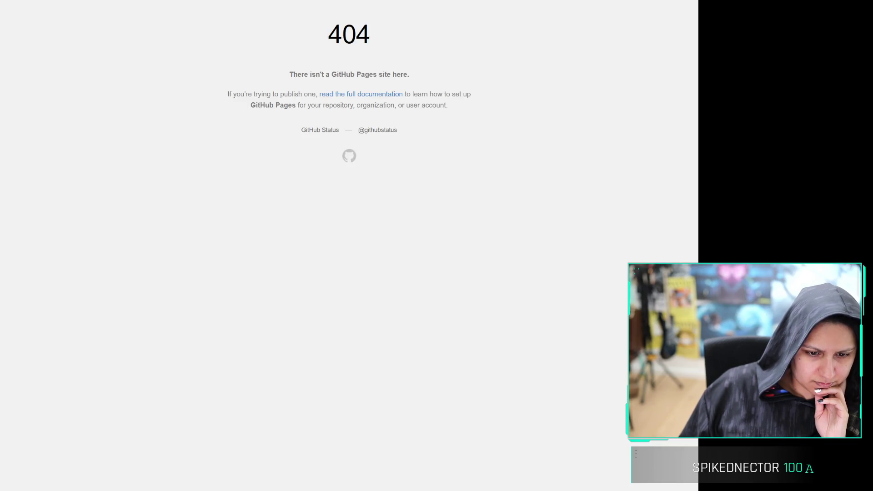
key(alt+Left)
Read the Gorge-36 description and enlarge its example artwork
triple_click(293, 139)
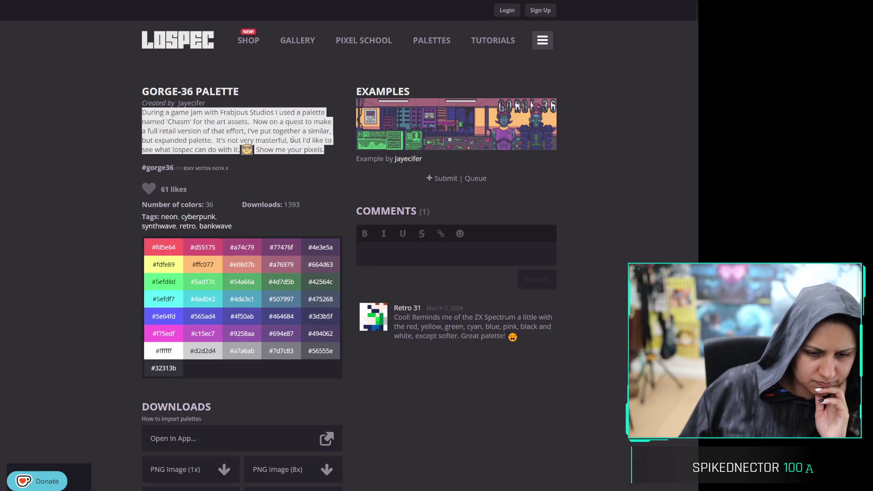
click(327, 118)
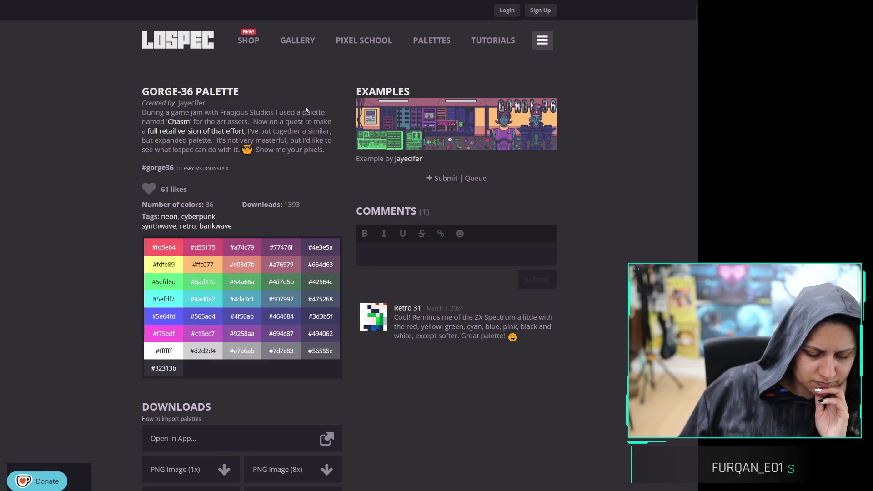
scroll(327, 83, down, 4)
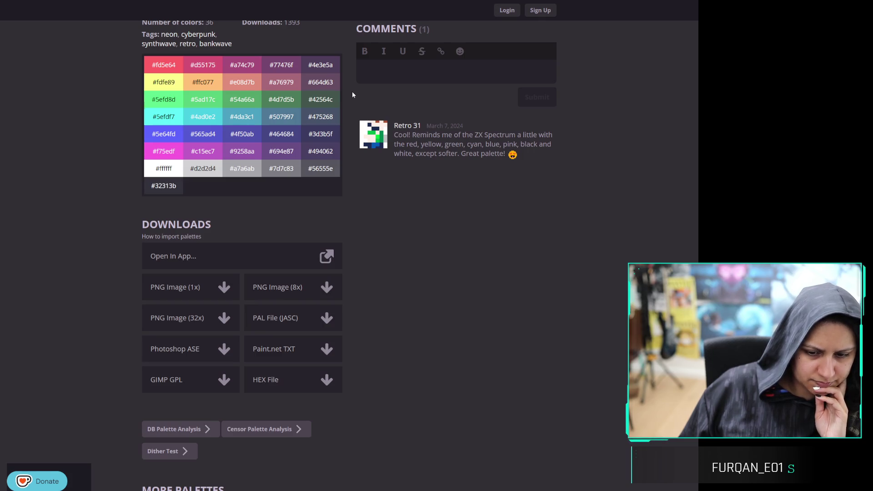
scroll(351, 91, up, 4)
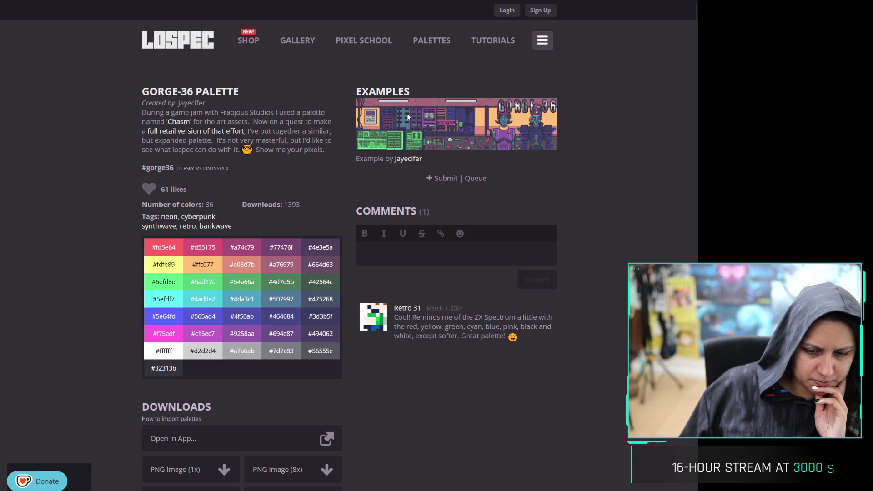
click(435, 101)
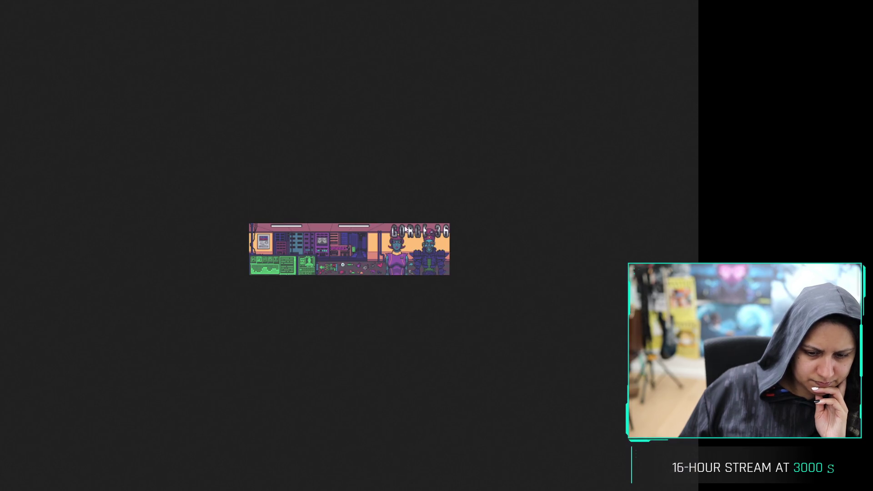
Close the enlarged example image and return to the Gorge-36 palette page
click(339, 178)
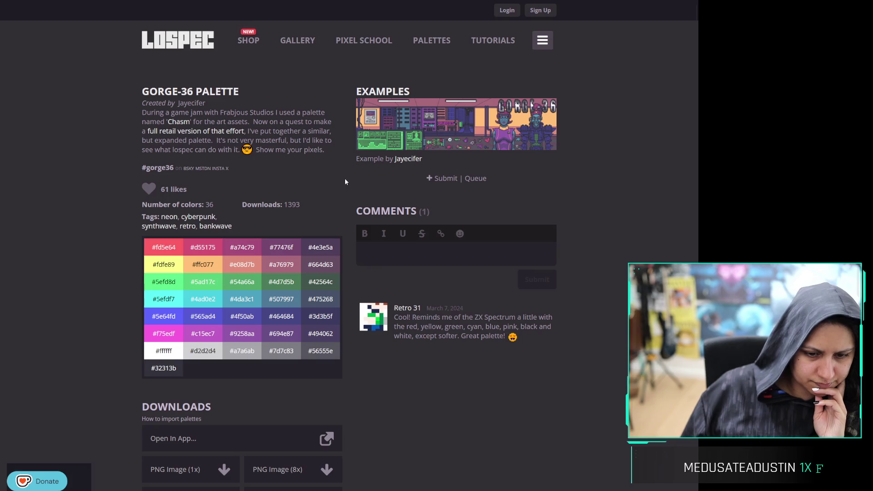
key(alt+Left)
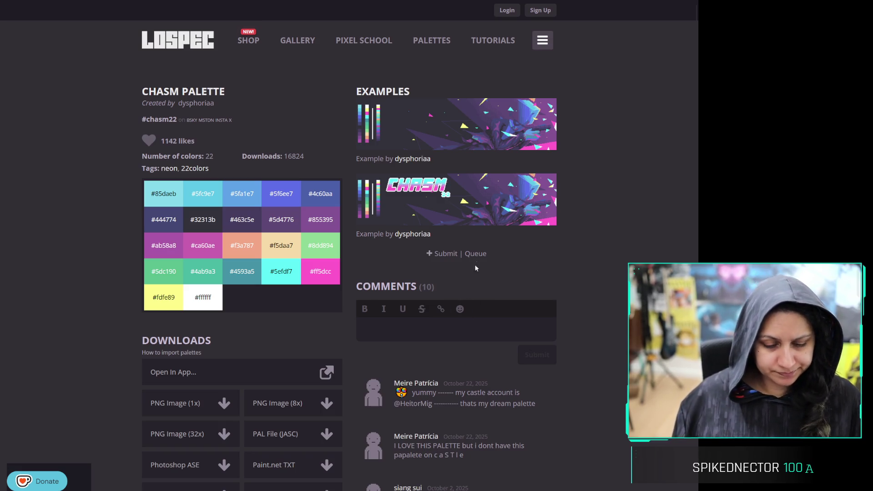
key(ctrl+l)
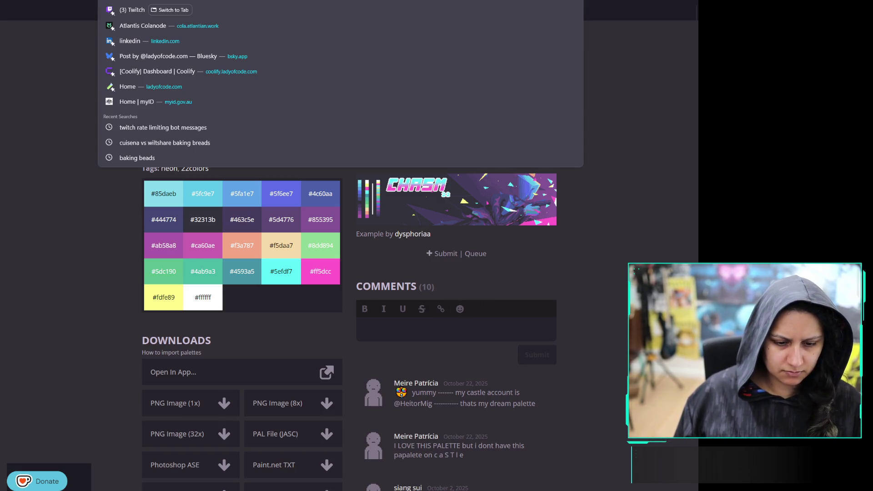
key(alt+Left)
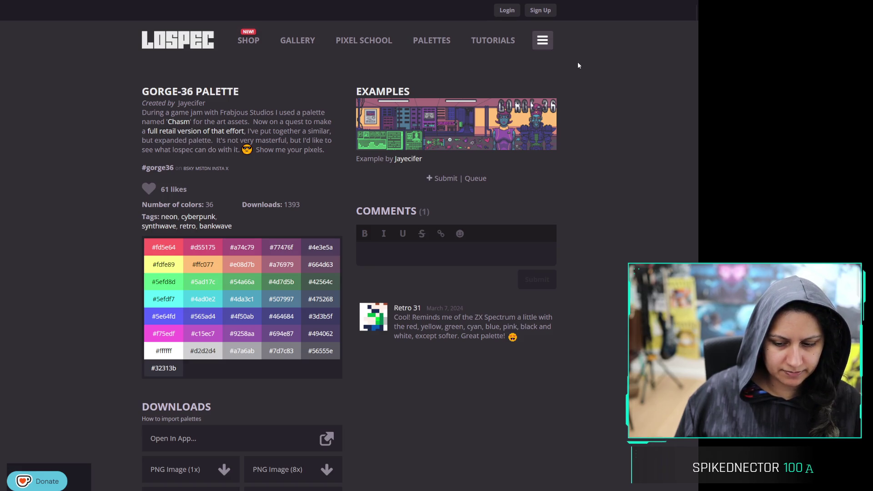
Go back to the Lospec palette list, rechecking Gorge-36 details, and scroll the list
key(alt+Left)
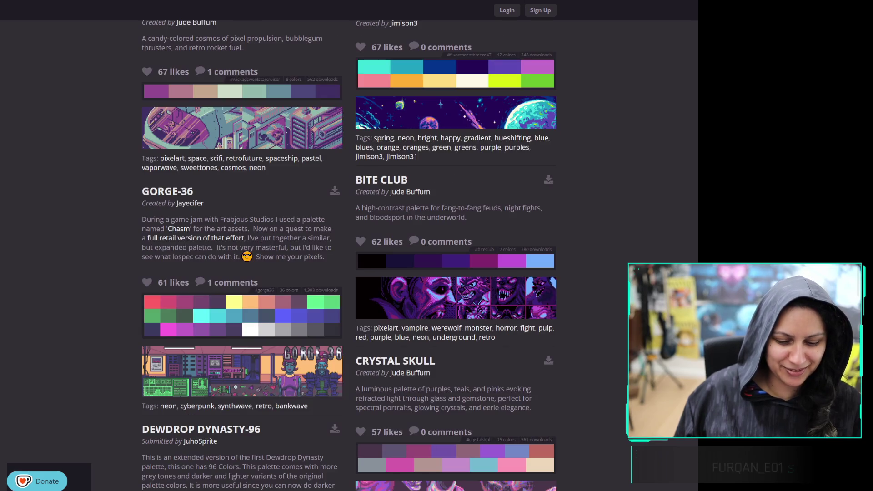
key(alt+Right)
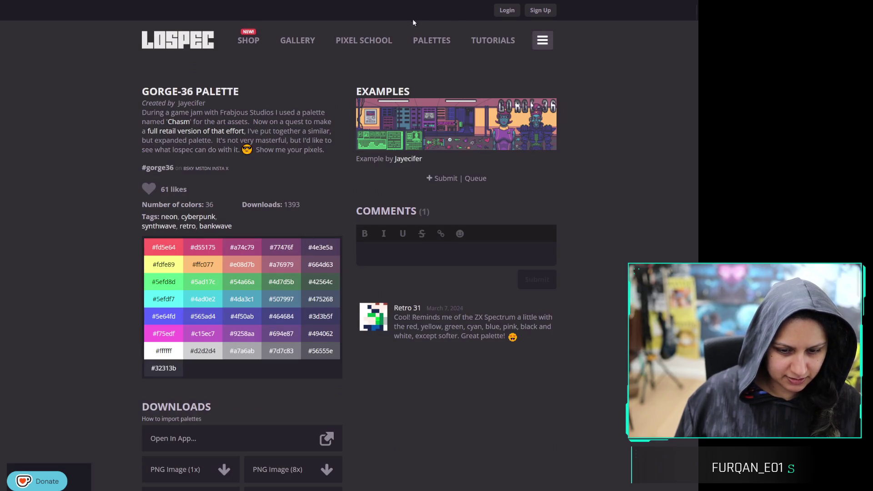
key(alt+Left)
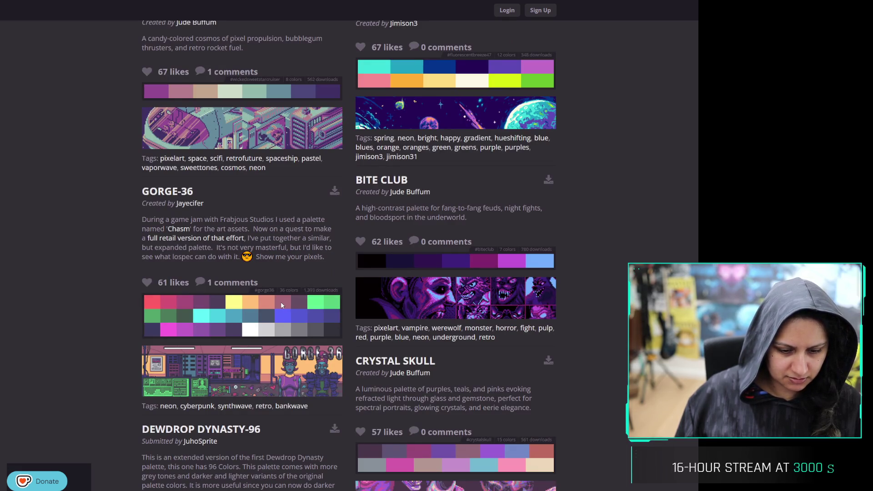
key(alt+Right)
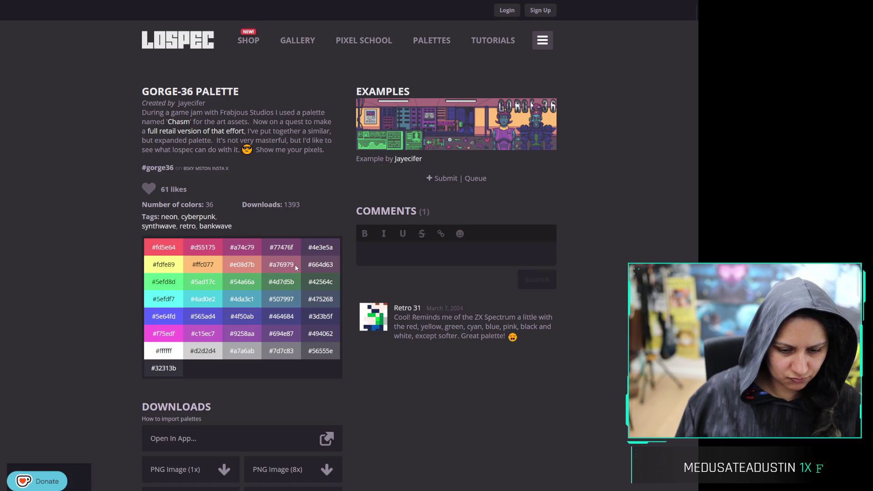
key(alt+Left)
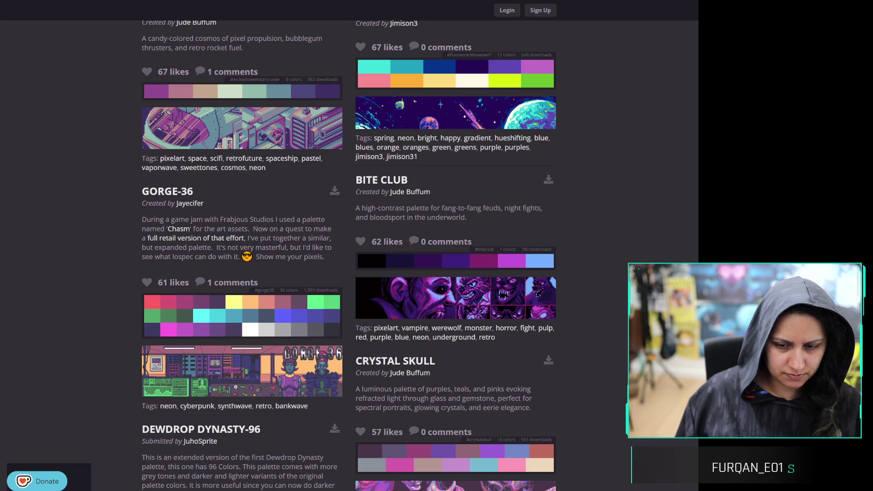
scroll(348, 193, up, 4)
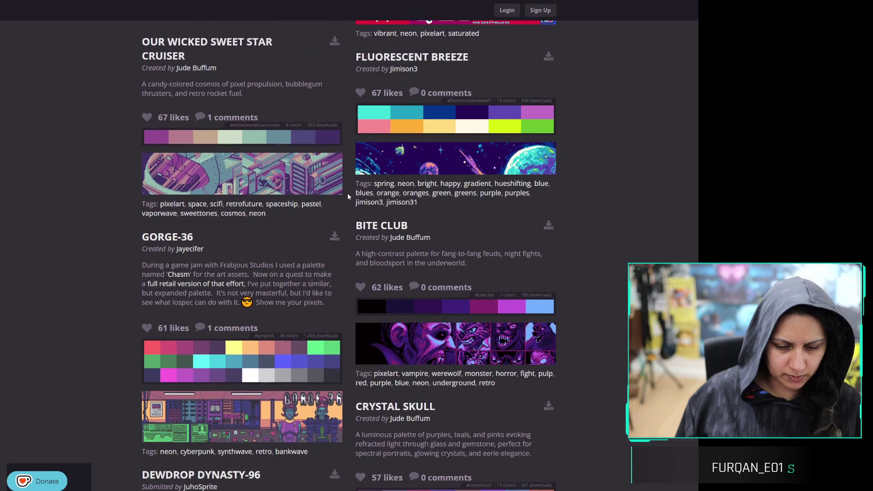
scroll(348, 193, down, 3)
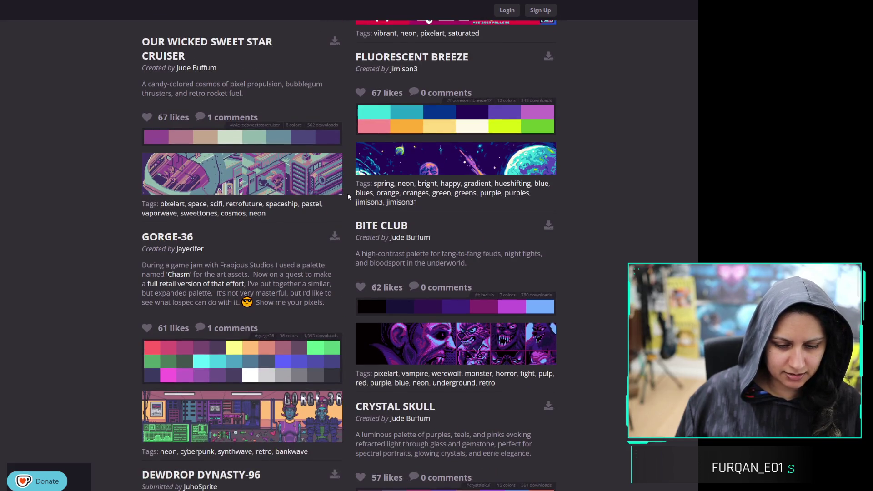
scroll(347, 188, up, 2)
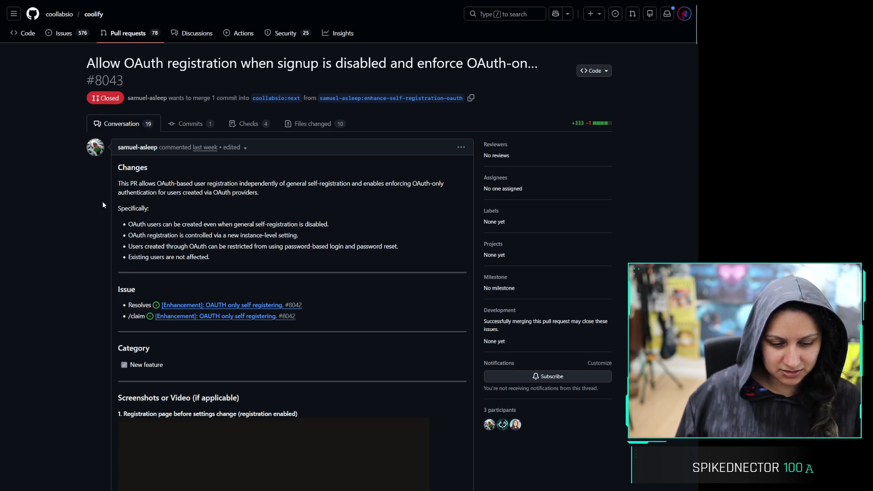
triple_click(189, 223)
click(177, 235)
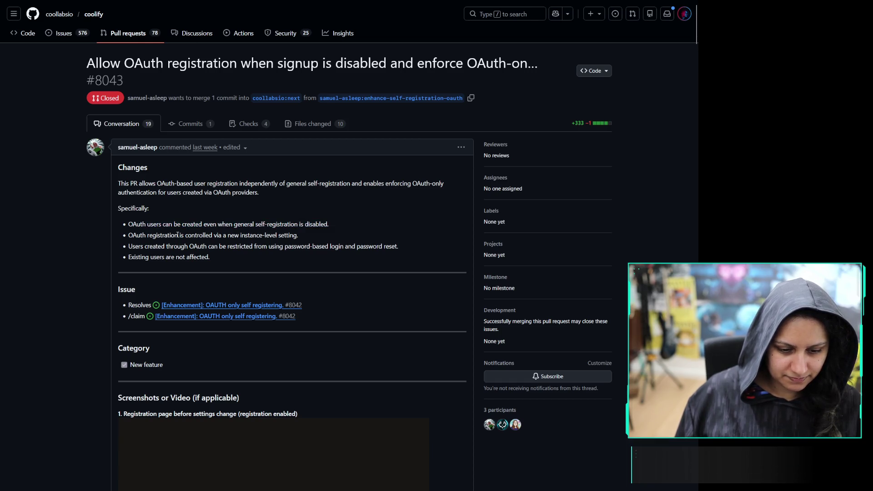
triple_click(177, 234)
triple_click(168, 257)
click(81, 263)
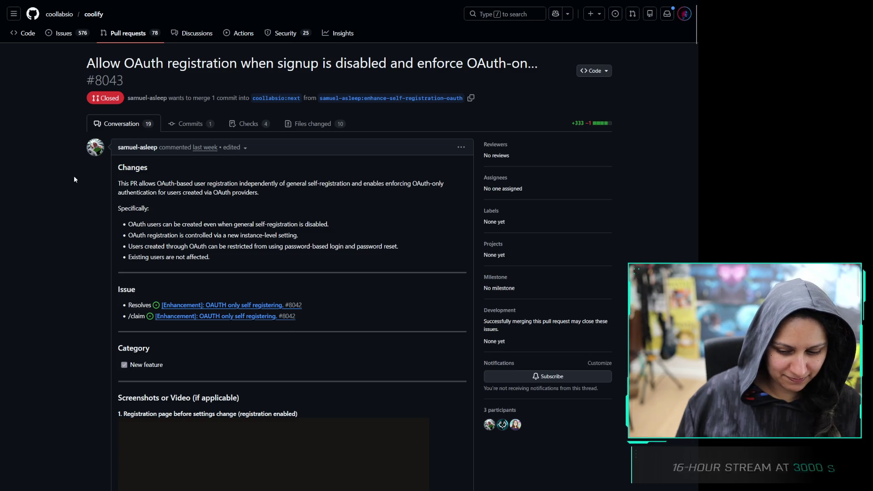
scroll(74, 176, down, 5)
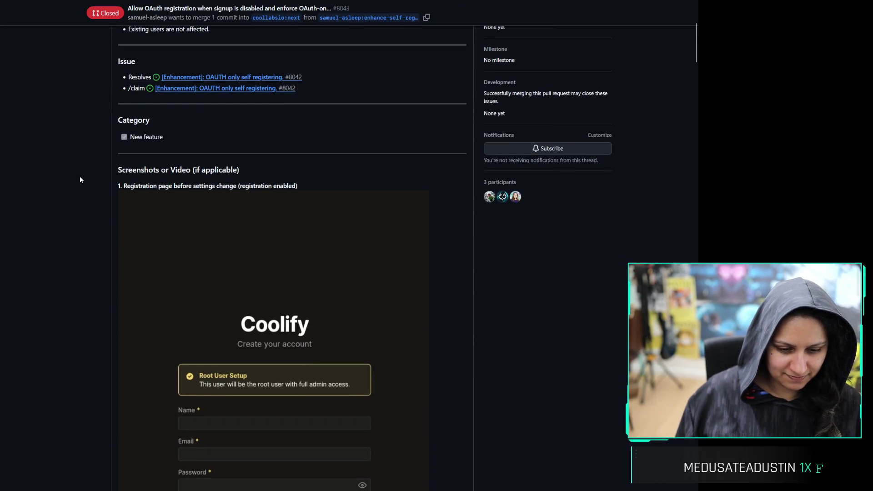
scroll(80, 180, down, 10)
scroll(80, 179, down, 5)
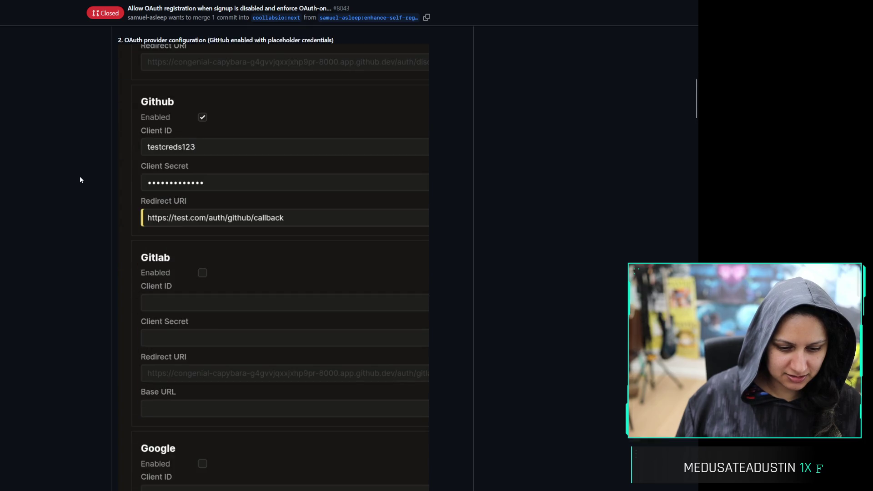
scroll(80, 180, down, 18)
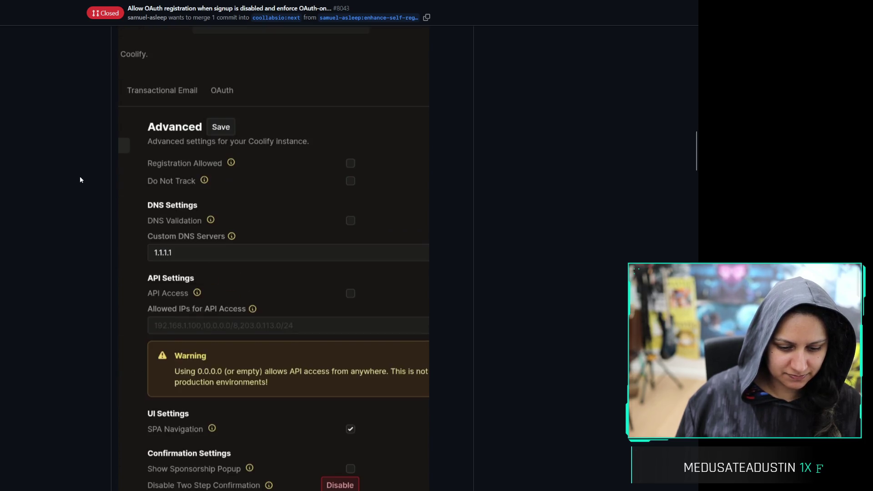
scroll(81, 180, down, 5)
scroll(80, 180, down, 6)
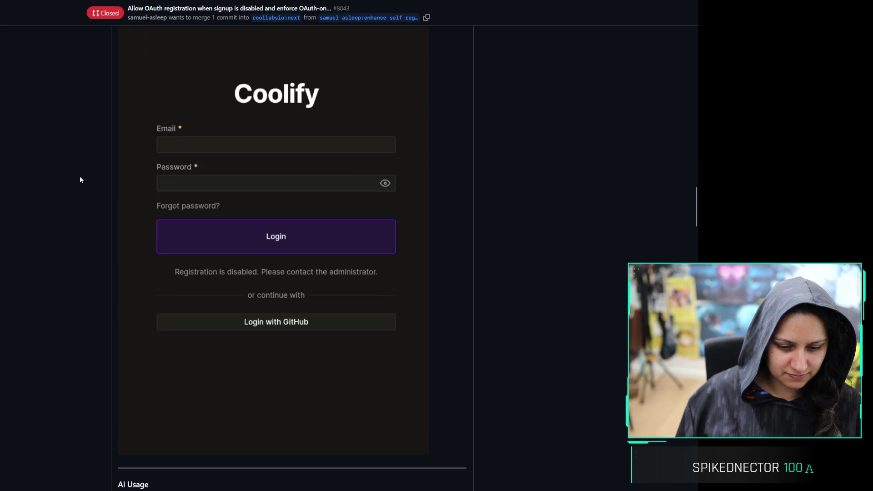
scroll(80, 179, down, 5)
scroll(80, 180, up, 13)
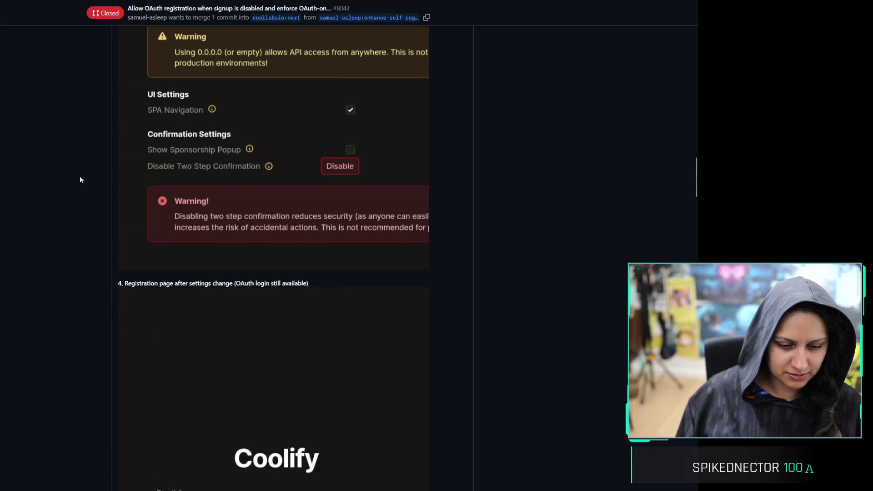
scroll(80, 180, up, 7)
scroll(80, 180, down, 11)
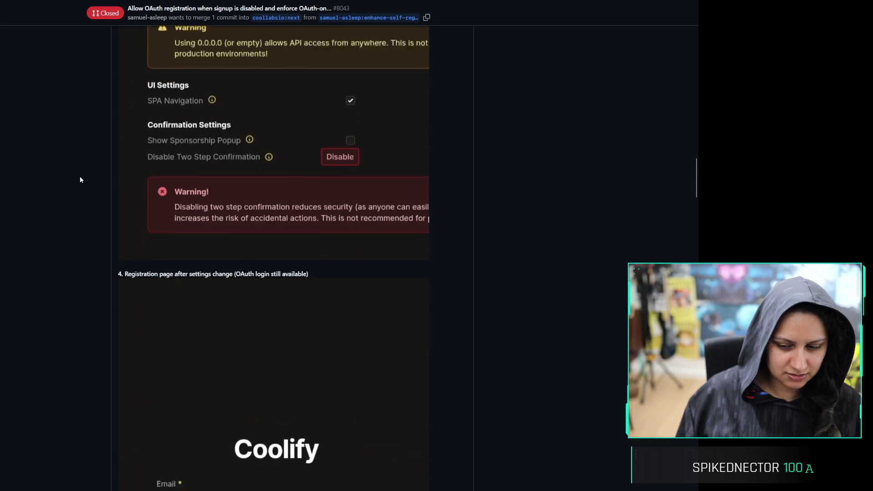
scroll(80, 180, down, 11)
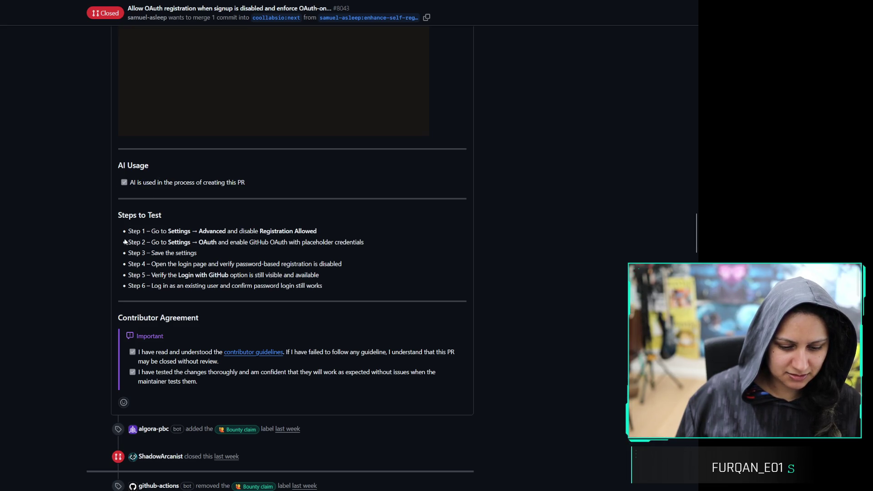
scroll(87, 223, down, 3)
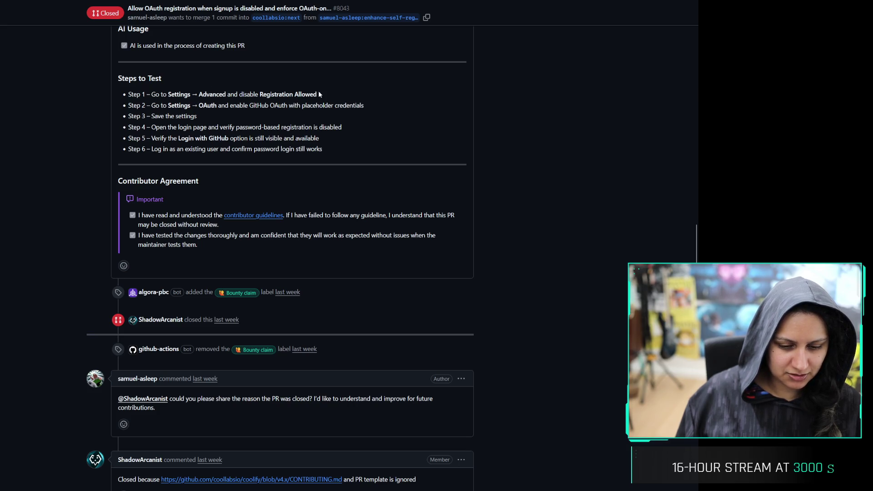
mouse_move(319, 94)
mouse_down()
mouse_move(162, 95)
mouse_move(393, 99)
mouse_move(368, 97)
mouse_up()
click(162, 107)
double_click(362, 116)
click(363, 118)
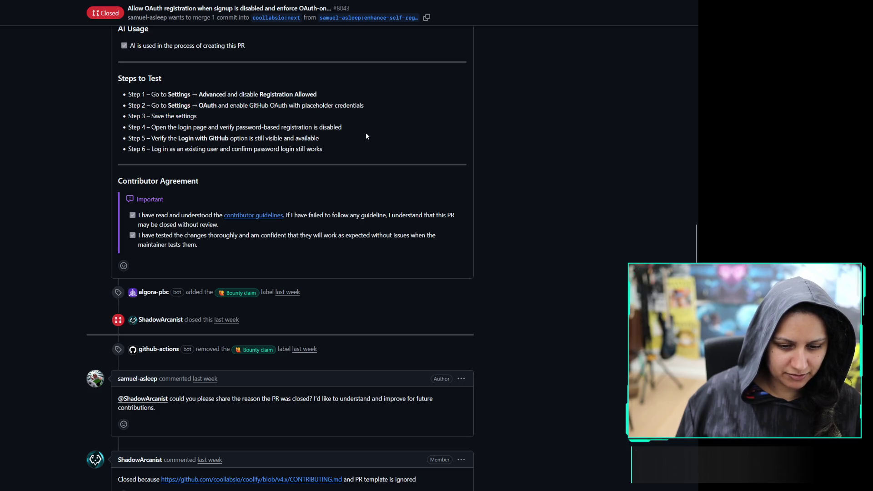
triple_click(365, 134)
triple_click(361, 127)
double_click(361, 137)
triple_click(360, 138)
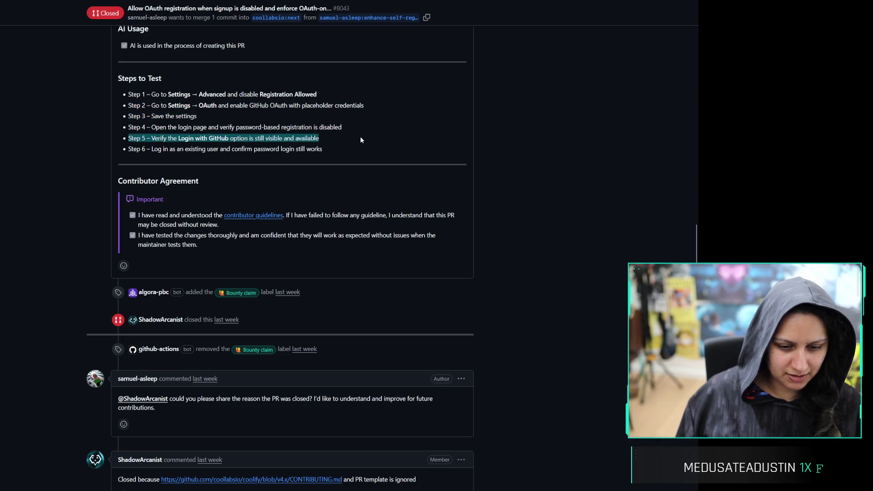
triple_click(351, 149)
click(231, 176)
scroll(231, 177, down, 4)
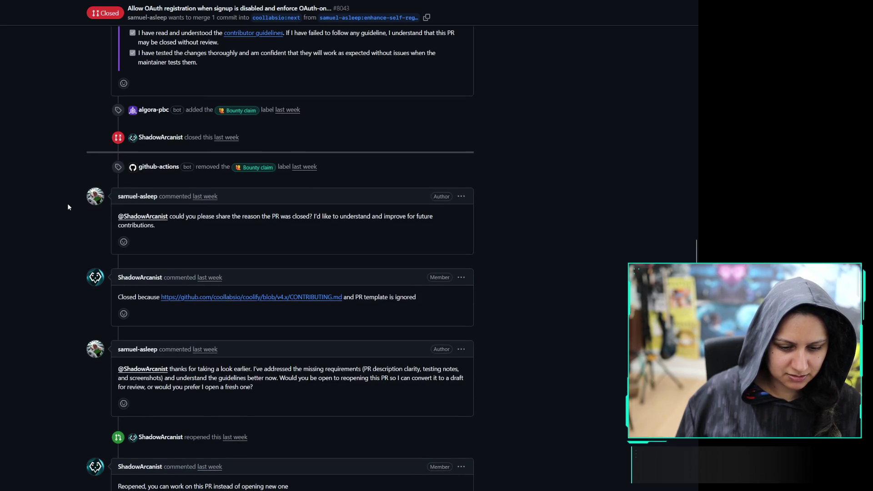
scroll(55, 199, down, 1)
scroll(55, 200, down, 1)
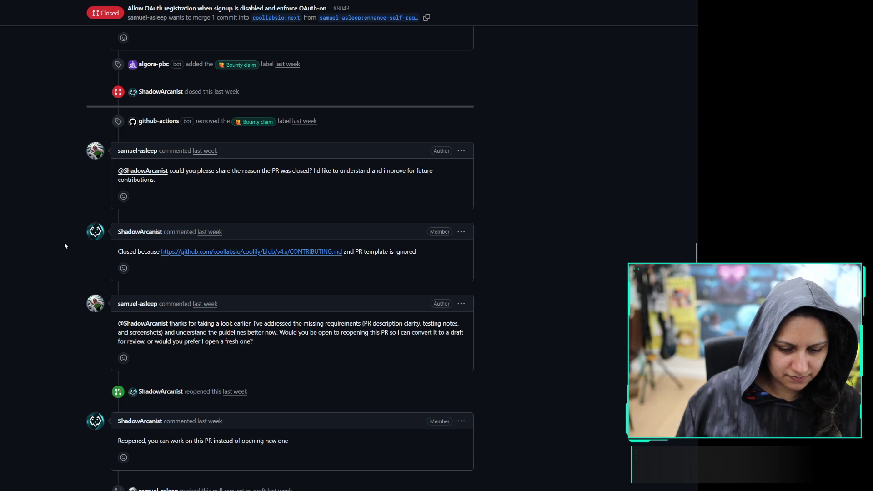
scroll(65, 245, down, 2)
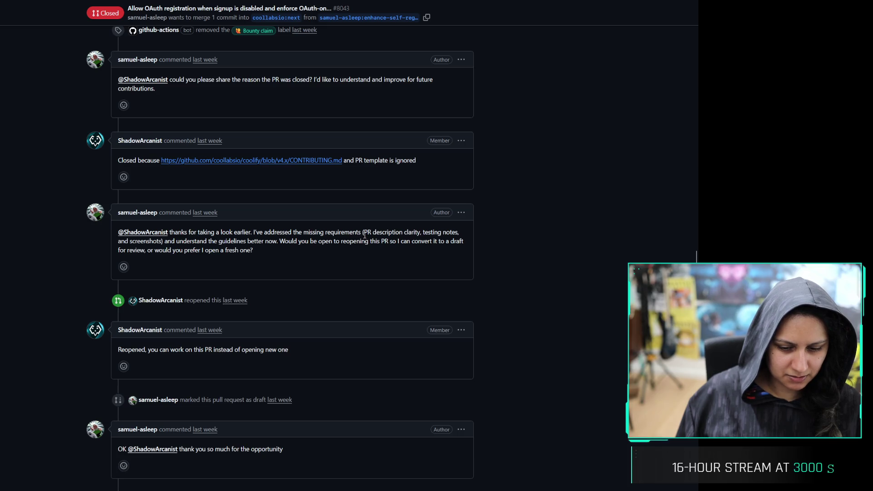
scroll(45, 268, up, 15)
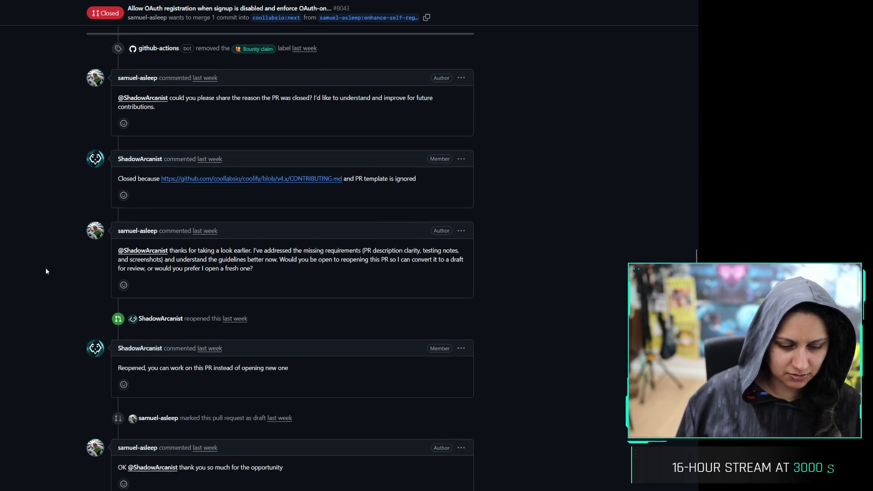
scroll(54, 176, up, 8)
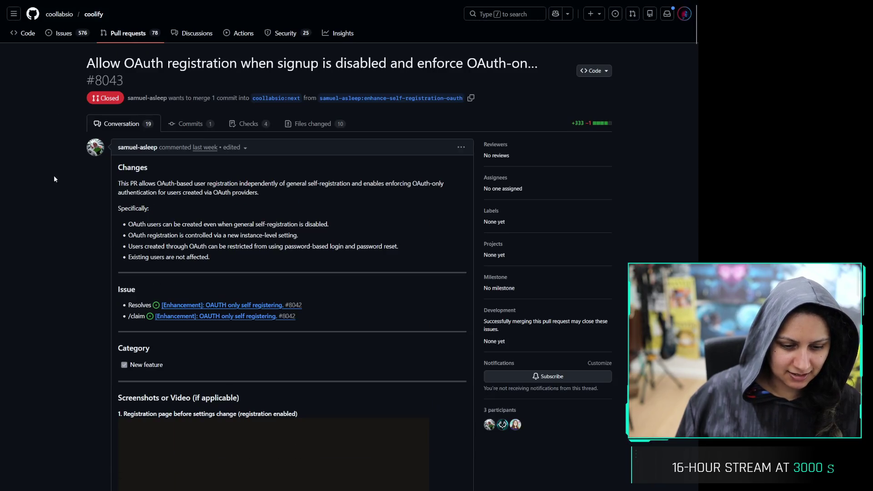
Show the PR description's edit history and view the original version
click(239, 148)
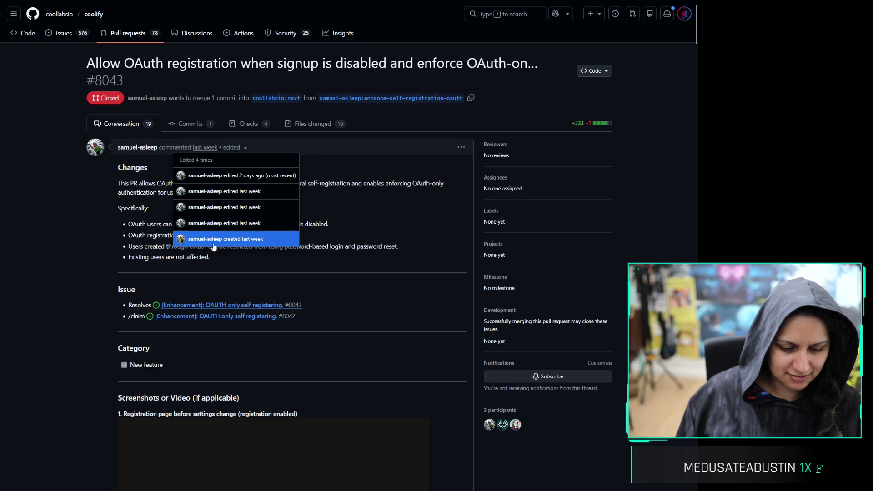
scroll(237, 241, down, 1)
click(261, 235)
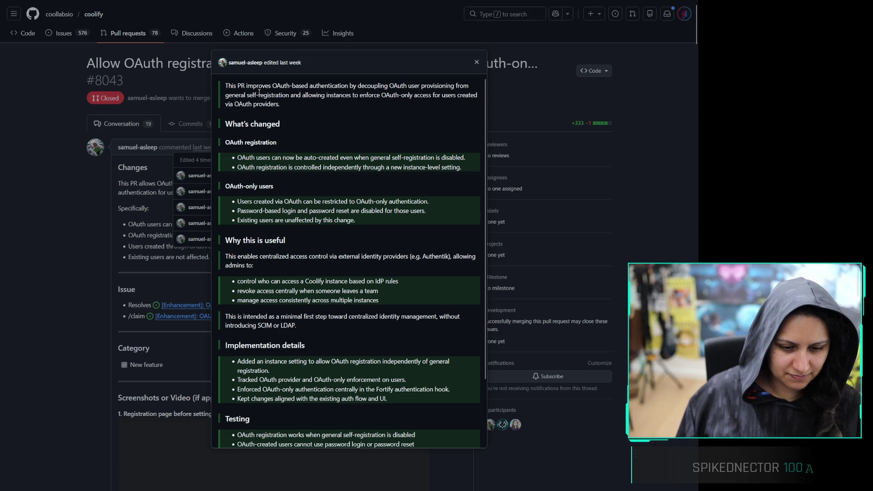
key(Escape)
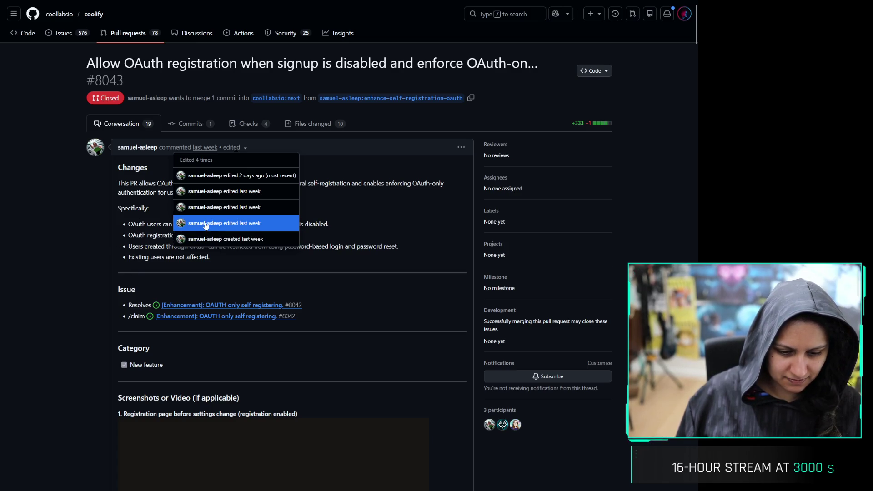
Read the revisions edited 2 days ago and last week, then close the history view
click(215, 176)
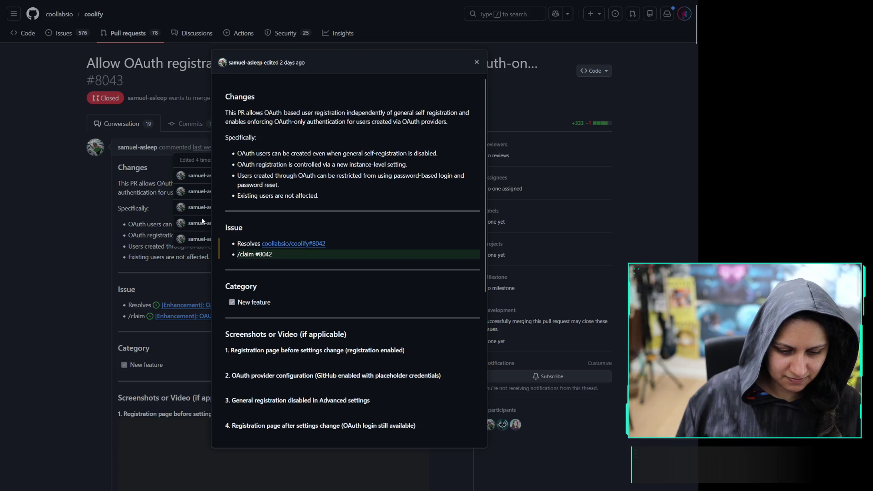
click(132, 276)
click(214, 239)
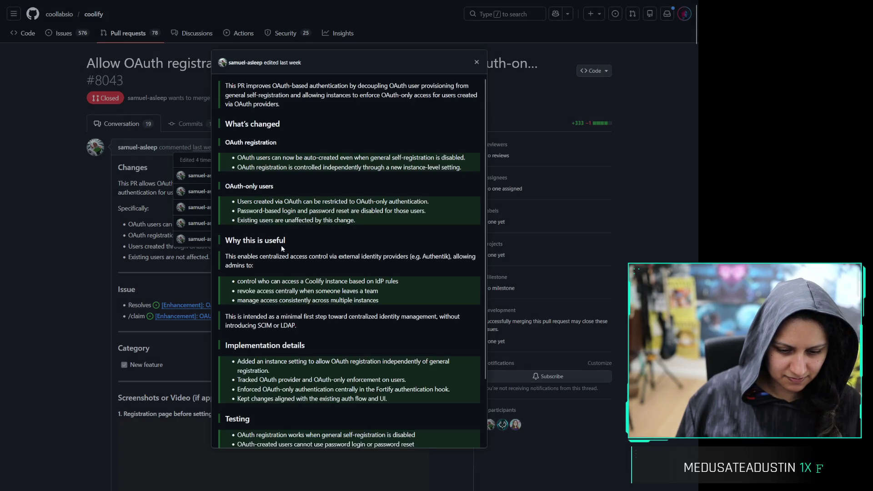
scroll(281, 245, down, 3)
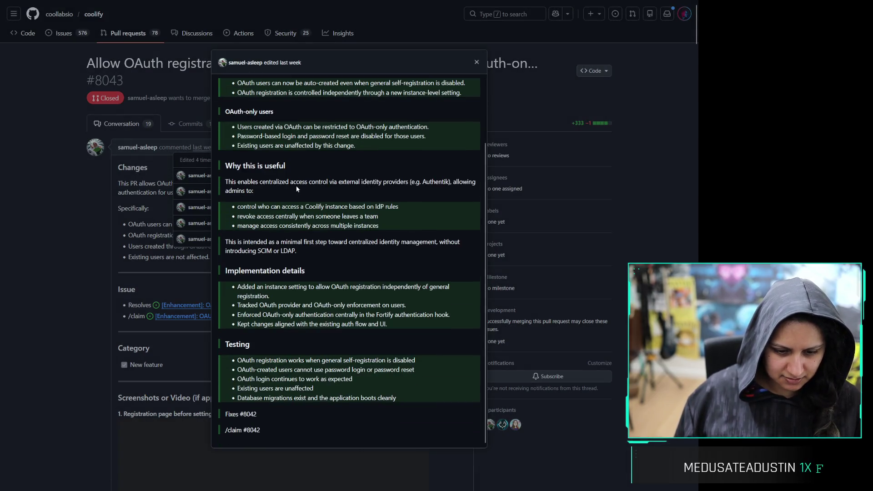
scroll(278, 233, down, 4)
scroll(277, 233, up, 4)
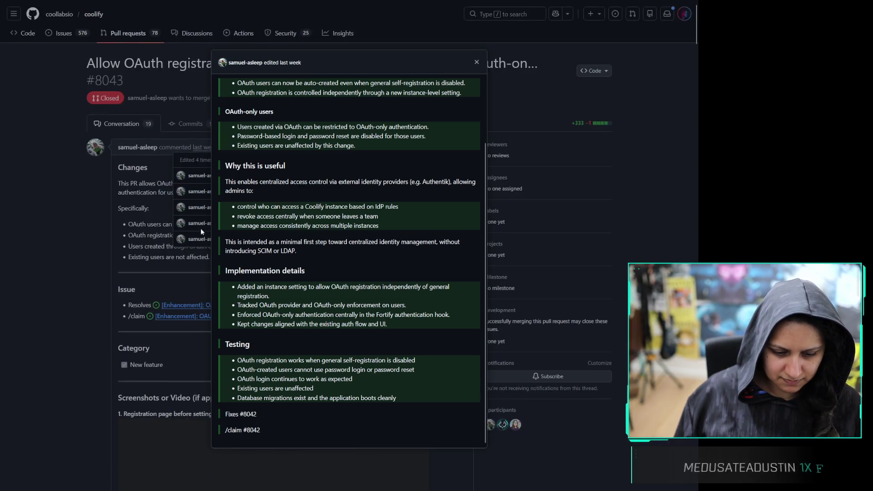
scroll(259, 242, up, 2)
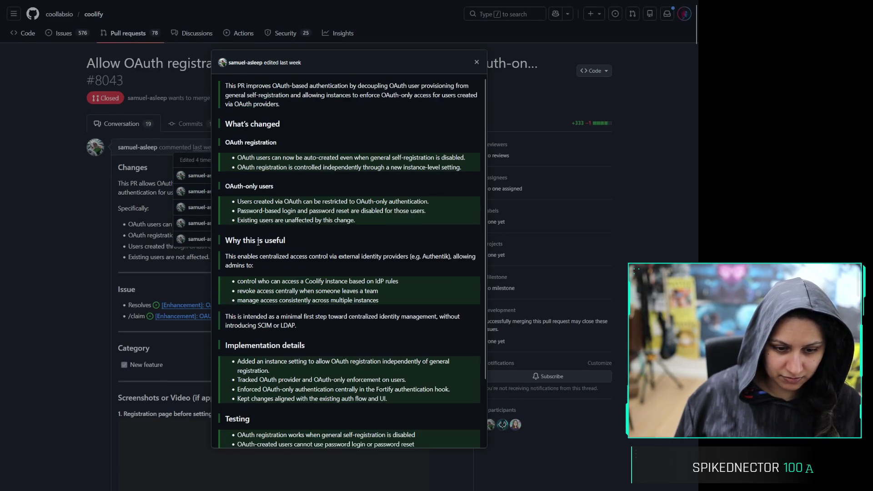
click(66, 227)
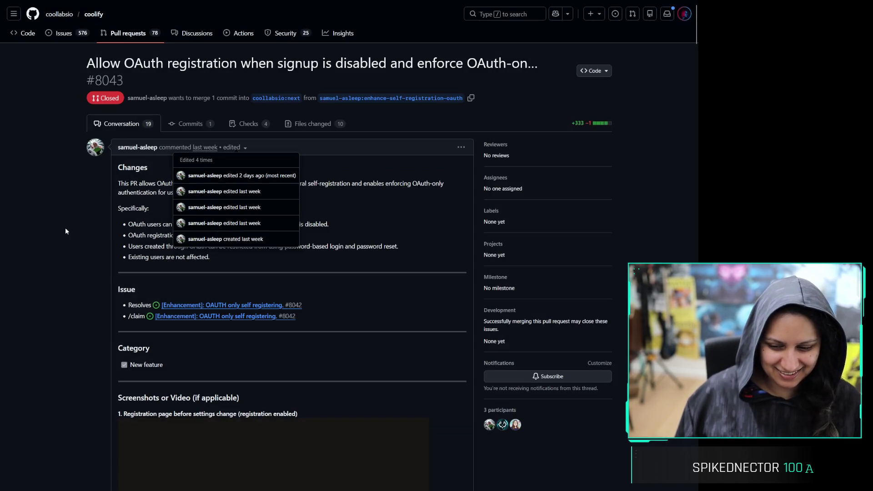
scroll(96, 210, down, 5)
scroll(95, 209, down, 20)
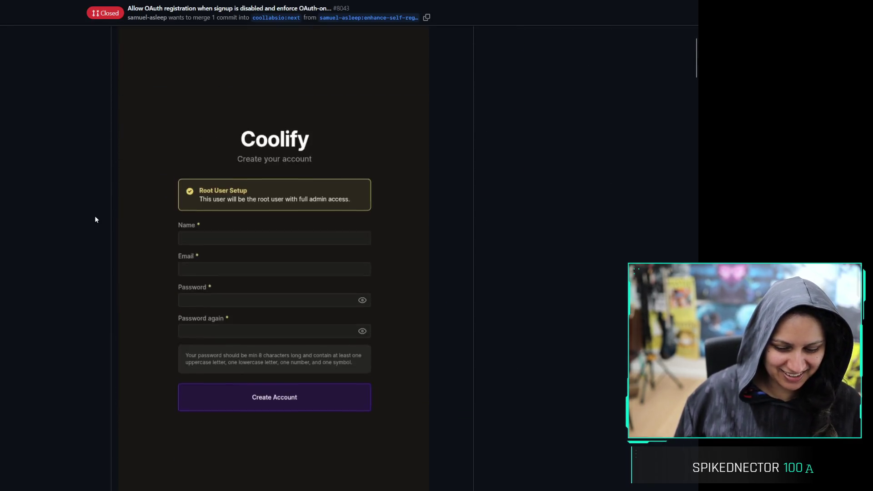
scroll(95, 220, down, 20)
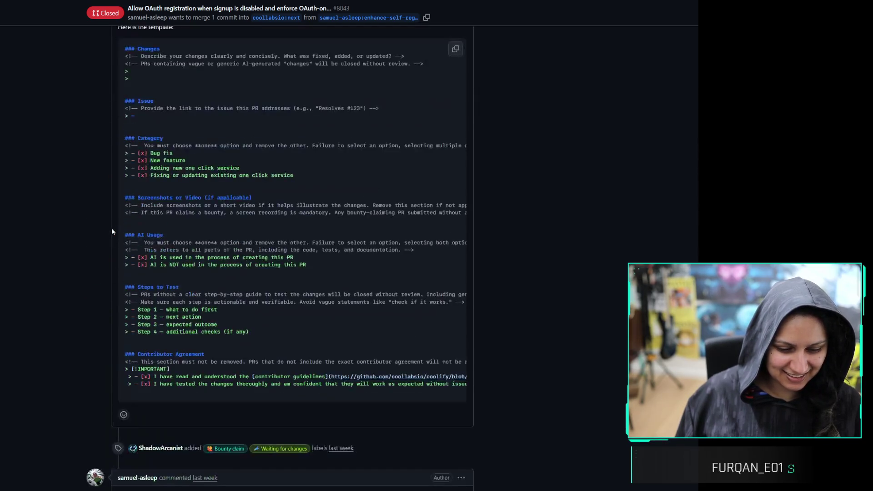
scroll(67, 260, down, 5)
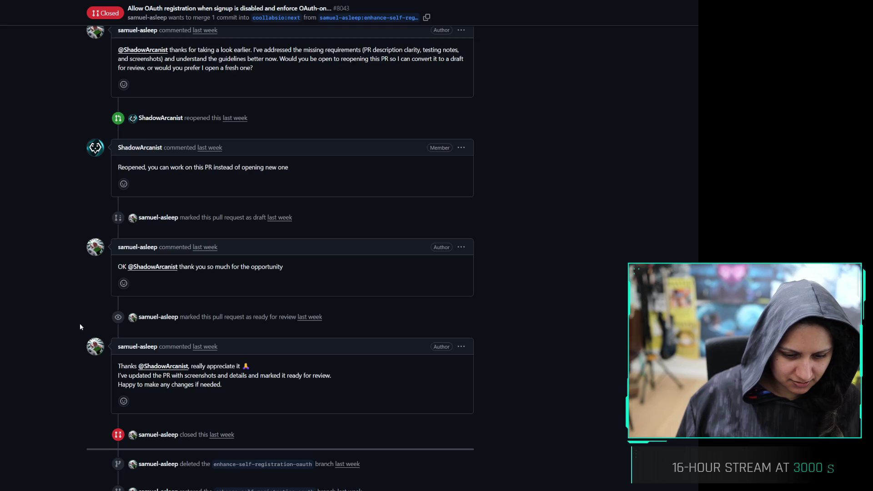
scroll(80, 323, down, 4)
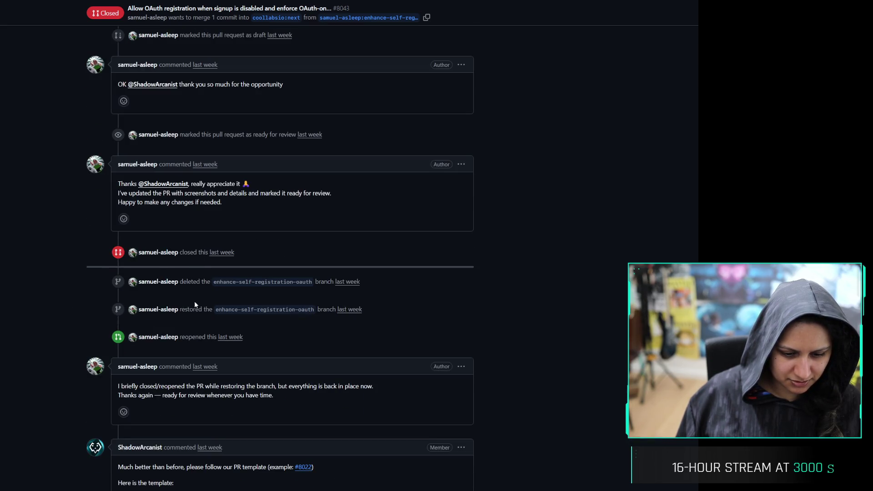
scroll(64, 305, down, 3)
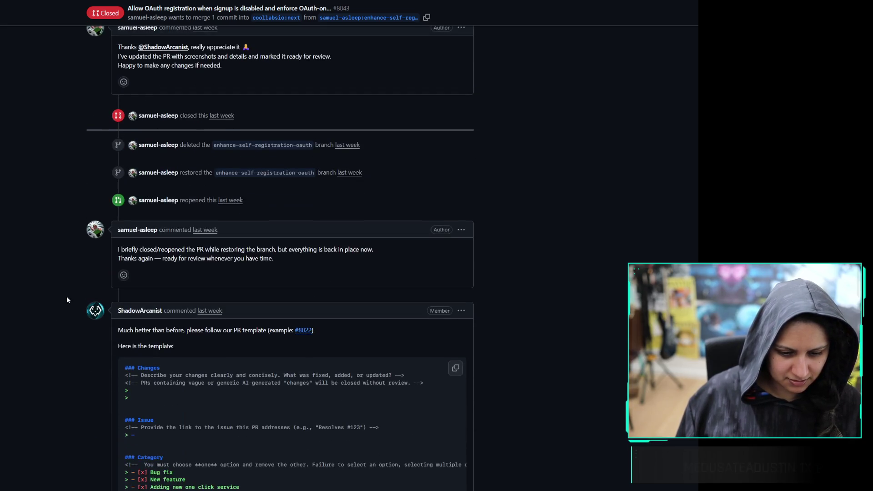
scroll(74, 265, down, 3)
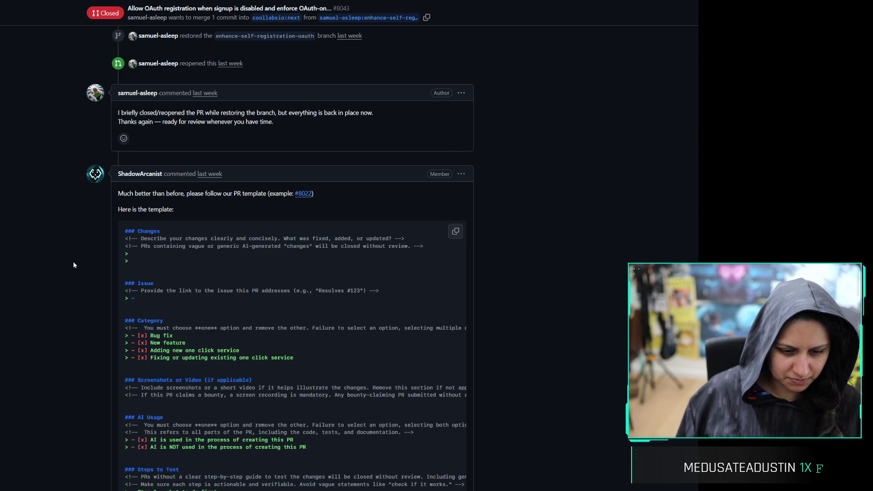
scroll(103, 287, down, 4)
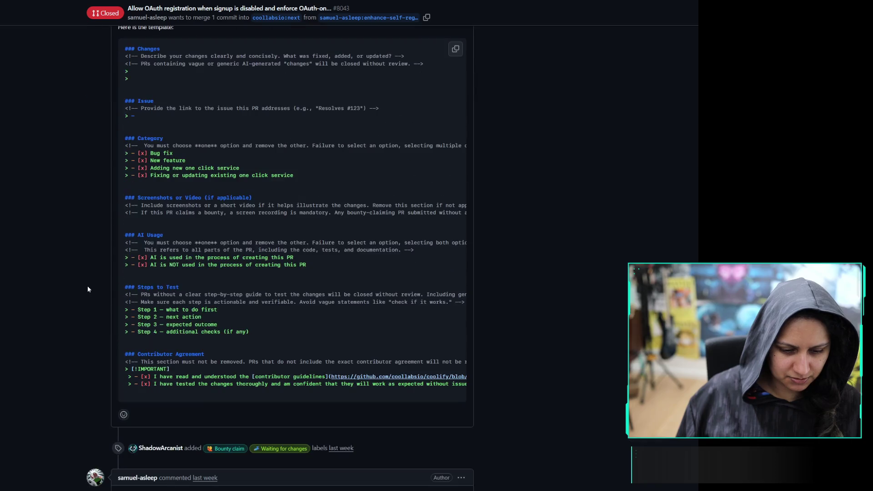
scroll(66, 177, down, 4)
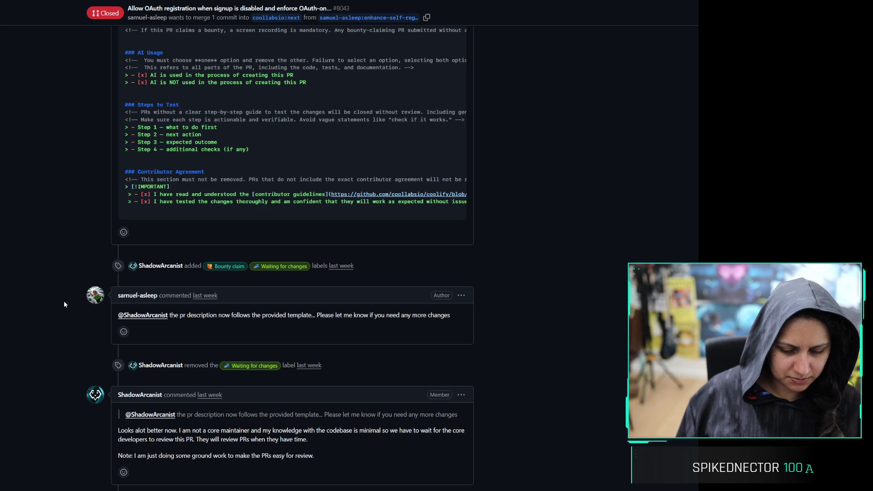
scroll(63, 301, down, 3)
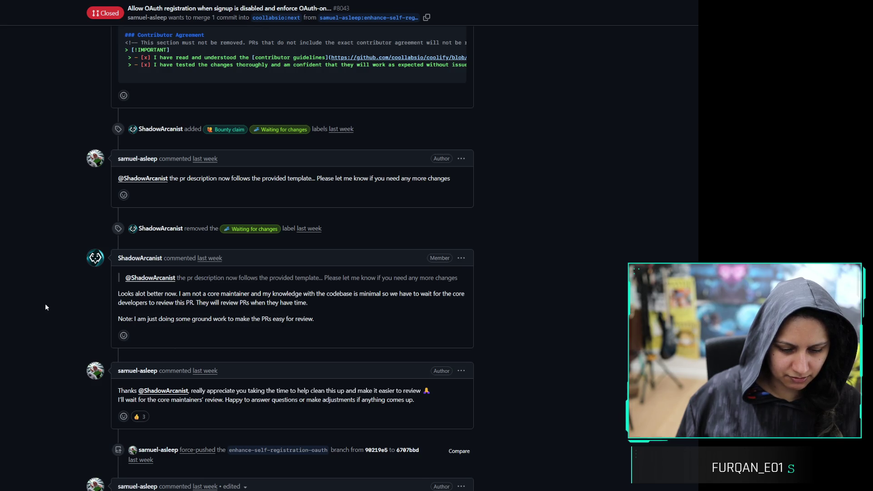
scroll(62, 312, down, 2)
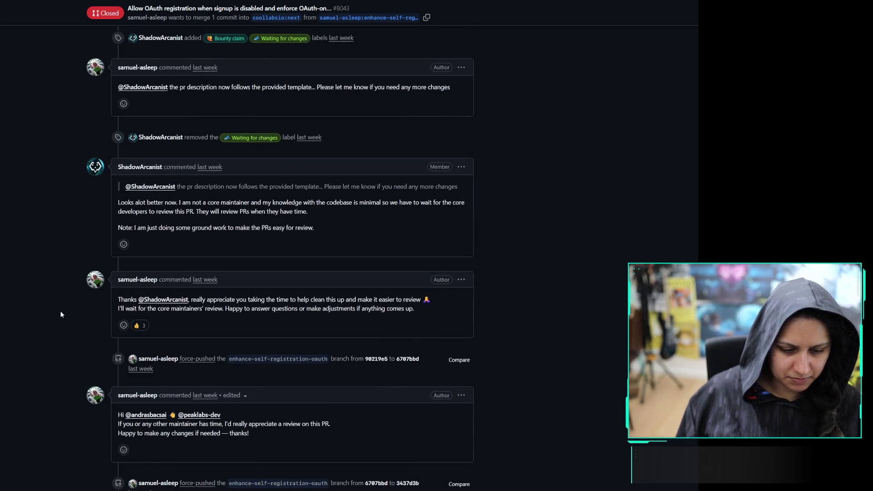
scroll(60, 314, down, 2)
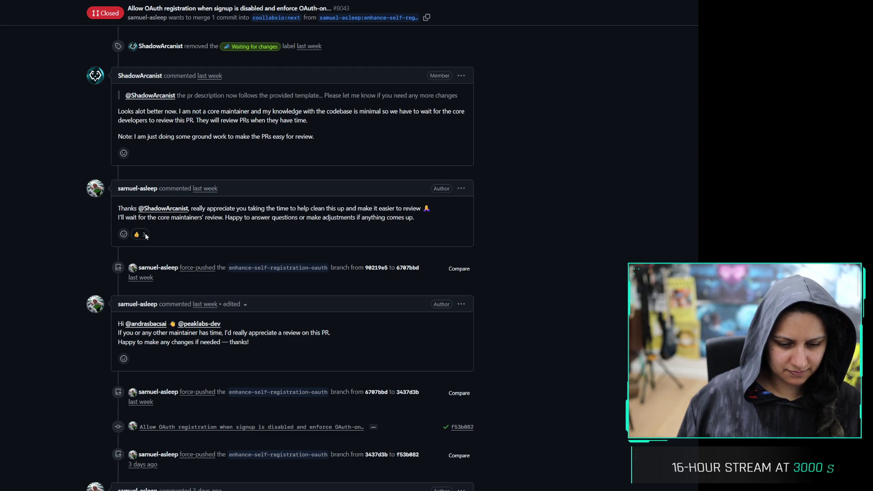
scroll(145, 236, down, 2)
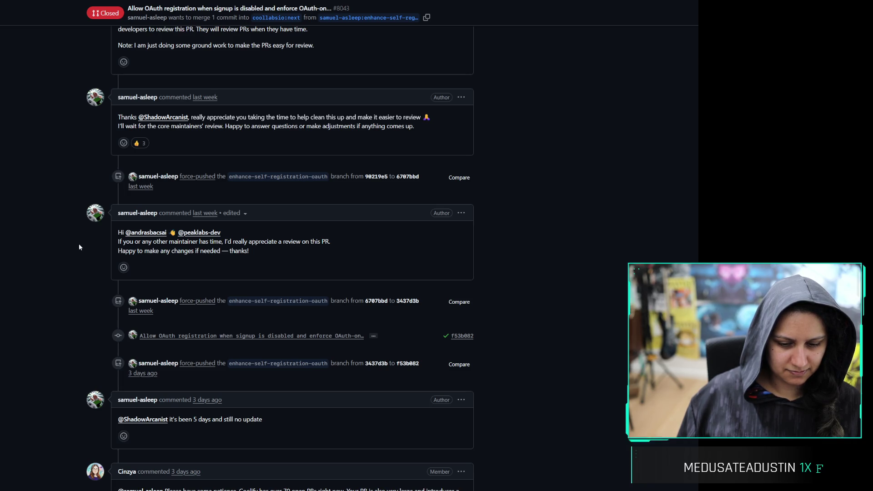
scroll(79, 247, down, 2)
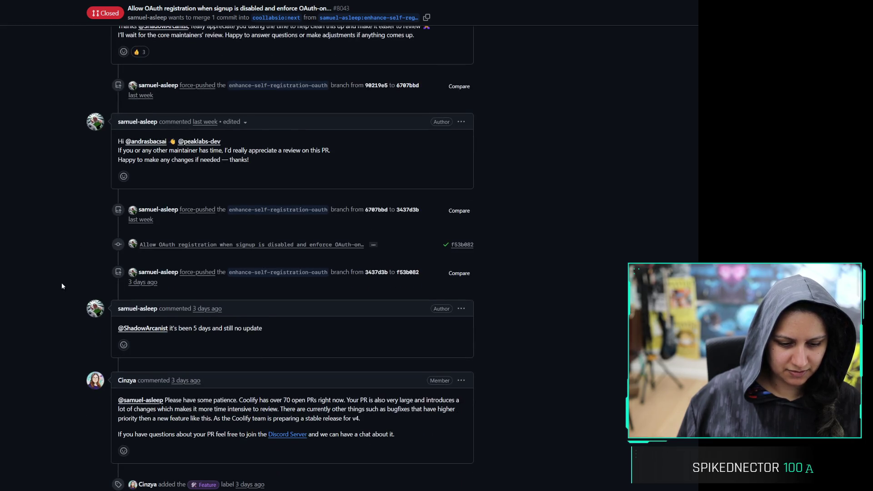
scroll(64, 305, down, 2)
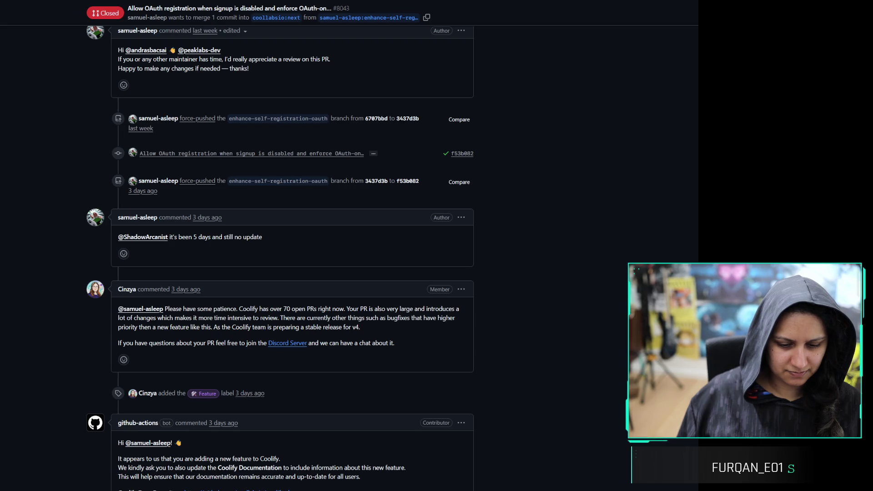
scroll(63, 224, down, 3)
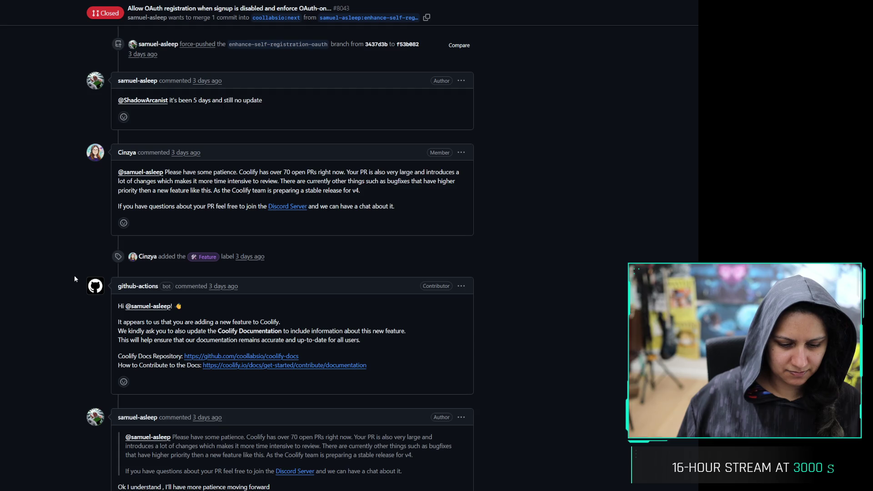
scroll(75, 282, down, 5)
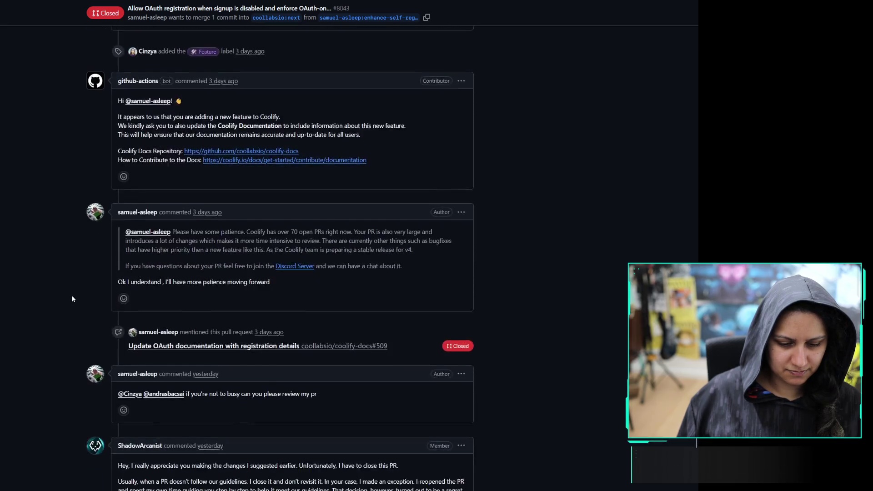
scroll(72, 296, down, 5)
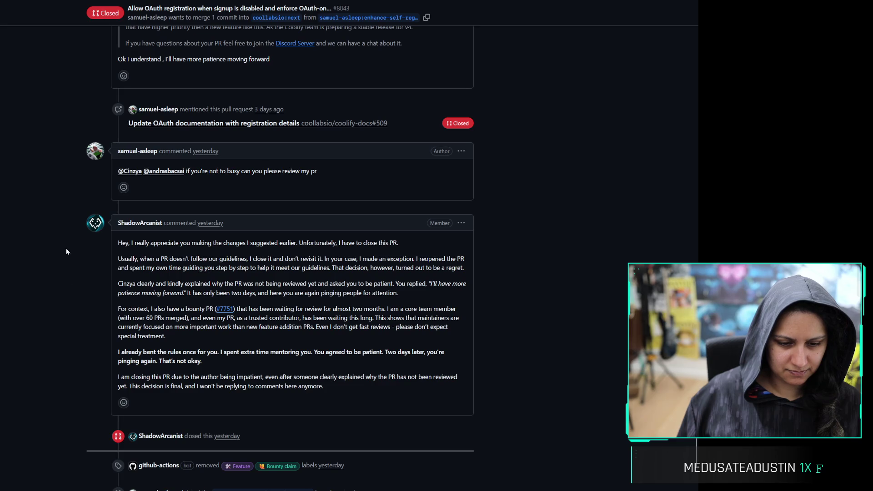
scroll(59, 227, up, 8)
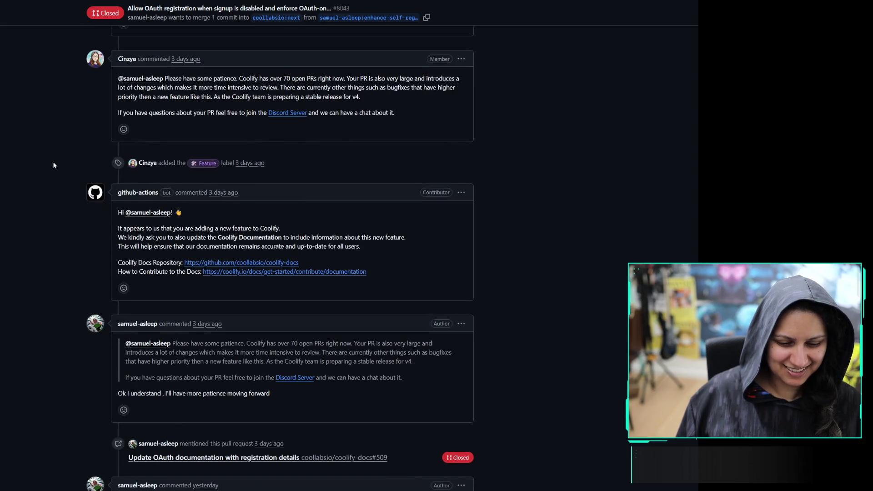
scroll(52, 194, down, 7)
scroll(51, 208, down, 1)
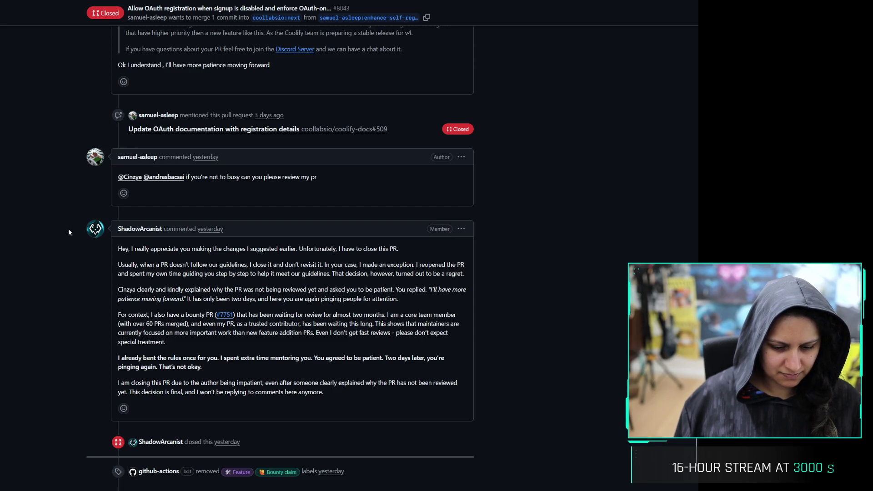
scroll(71, 321, down, 1)
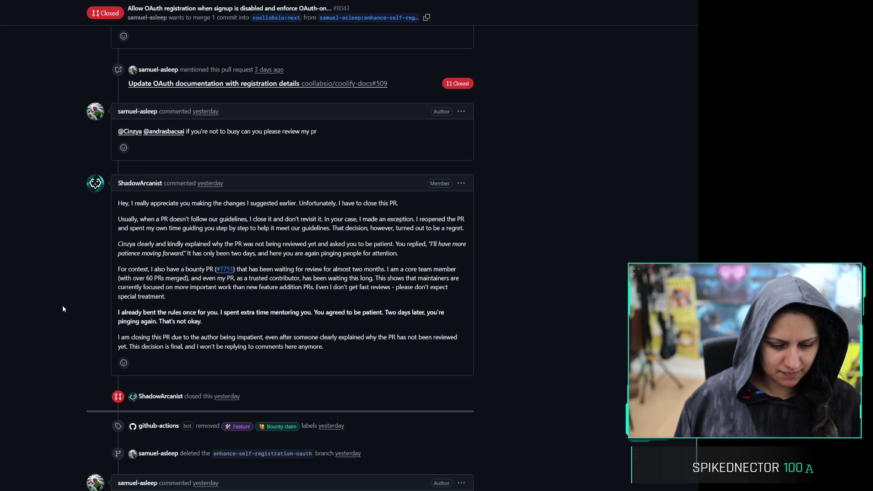
scroll(62, 306, down, 3)
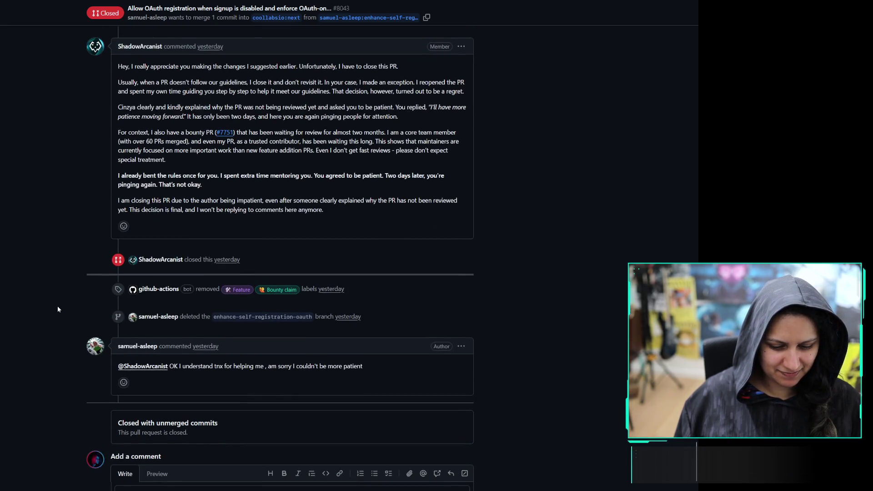
scroll(58, 309, down, 2)
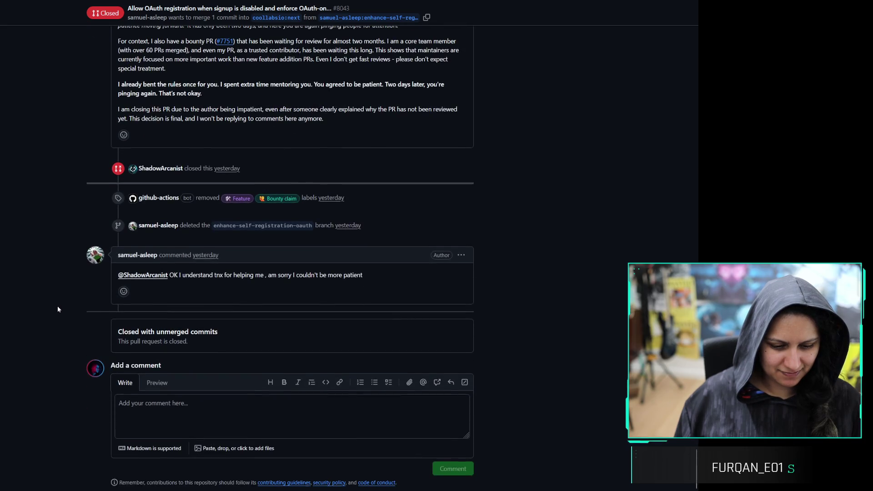
scroll(58, 310, up, 1)
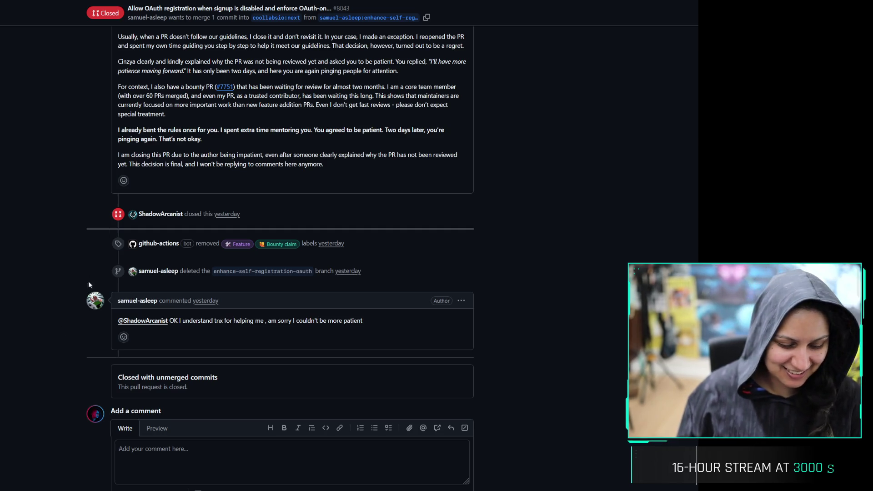
scroll(85, 258, up, 10)
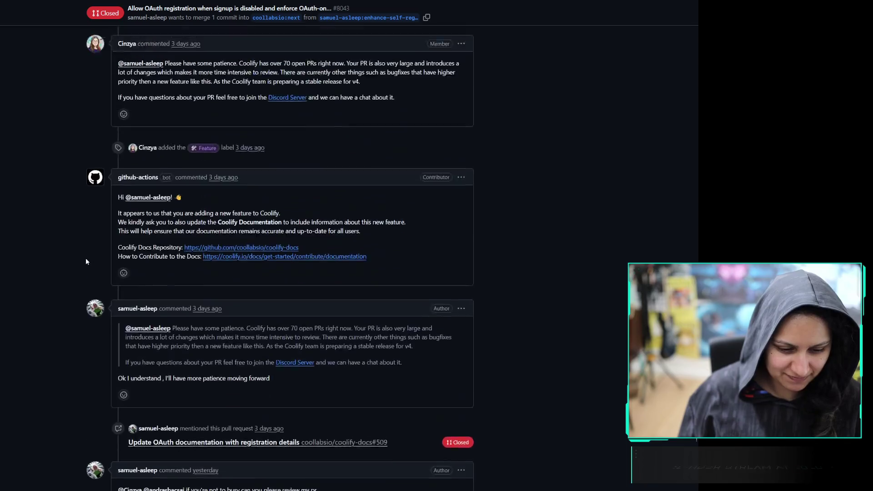
scroll(86, 258, up, 15)
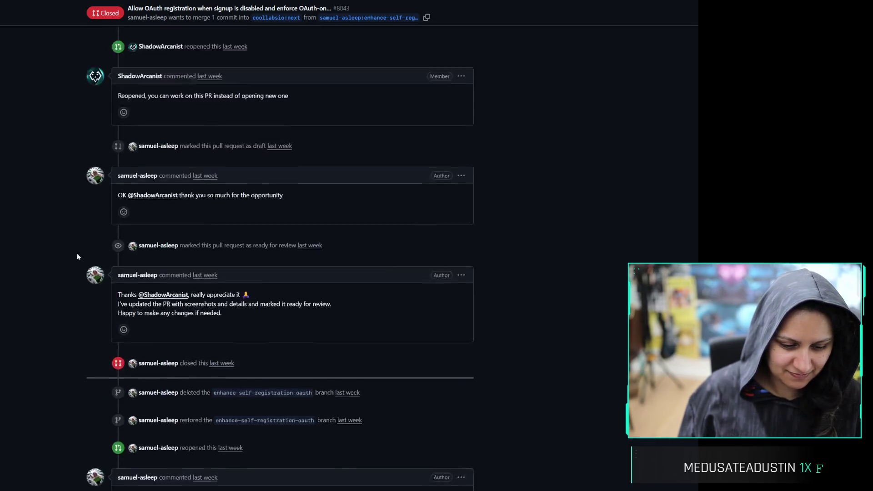
scroll(78, 257, up, 15)
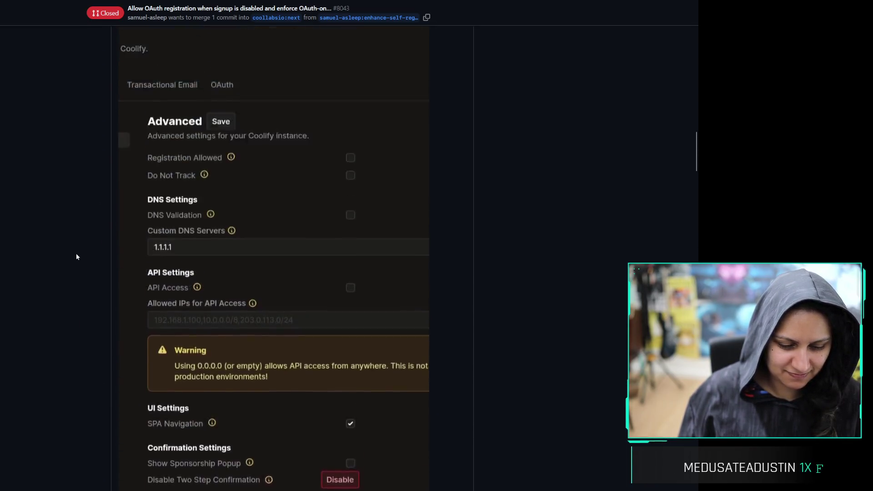
scroll(76, 257, up, 15)
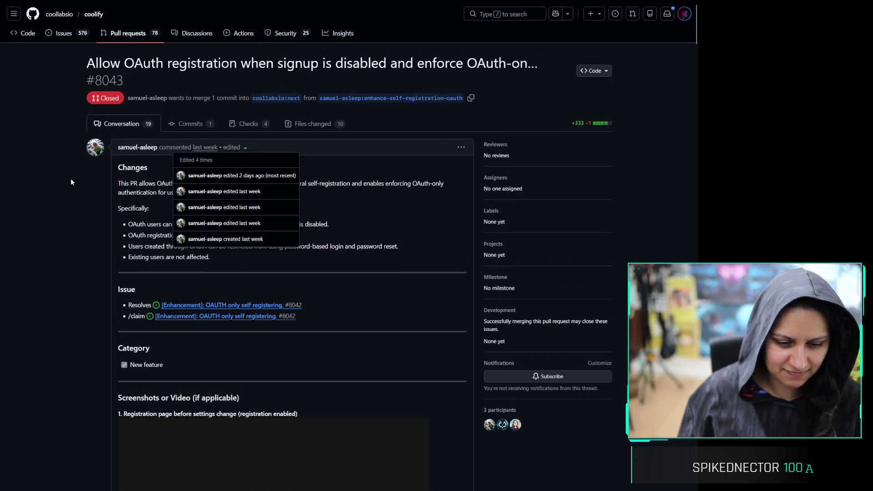
click(323, 125)
click(313, 125)
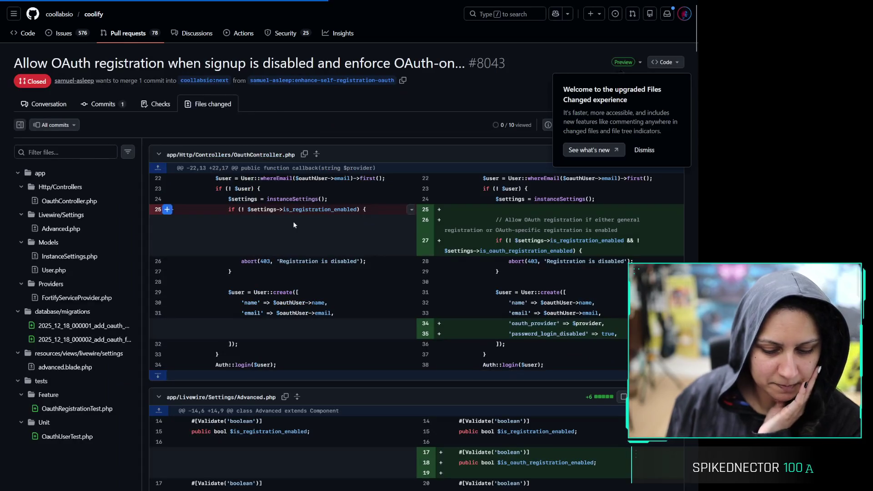
scroll(461, 113, down, 2)
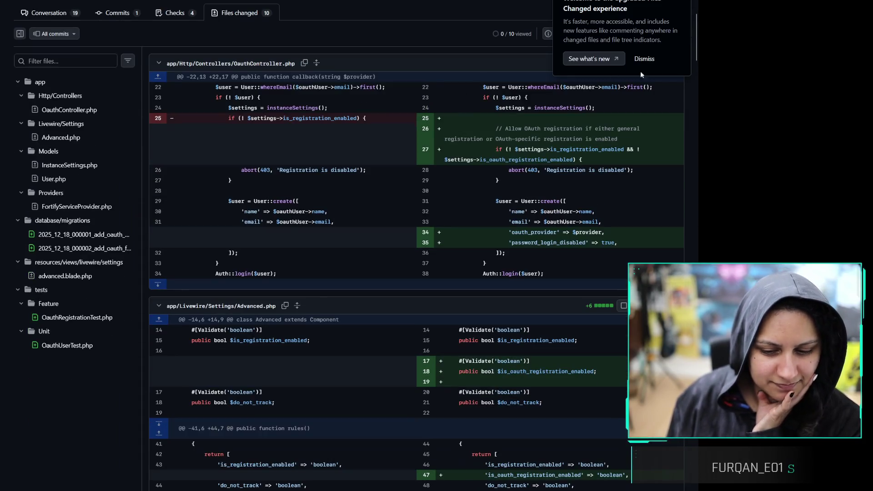
click(644, 59)
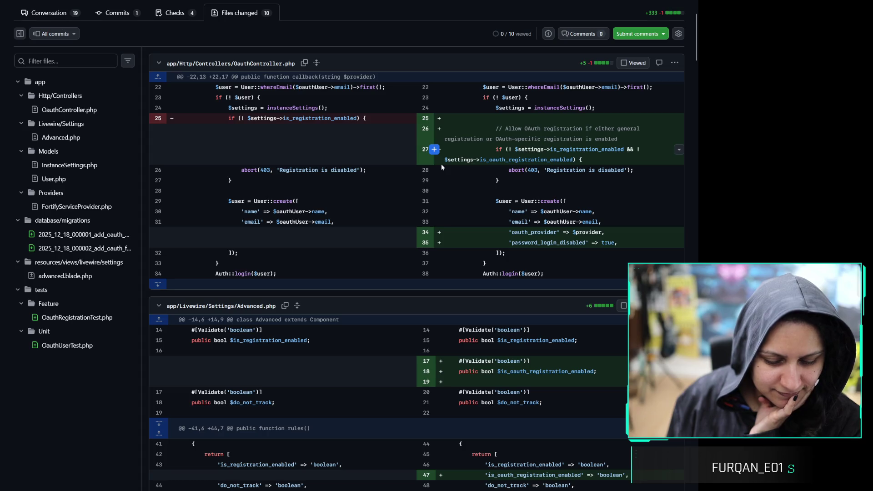
scroll(423, 184, down, 5)
scroll(423, 183, down, 15)
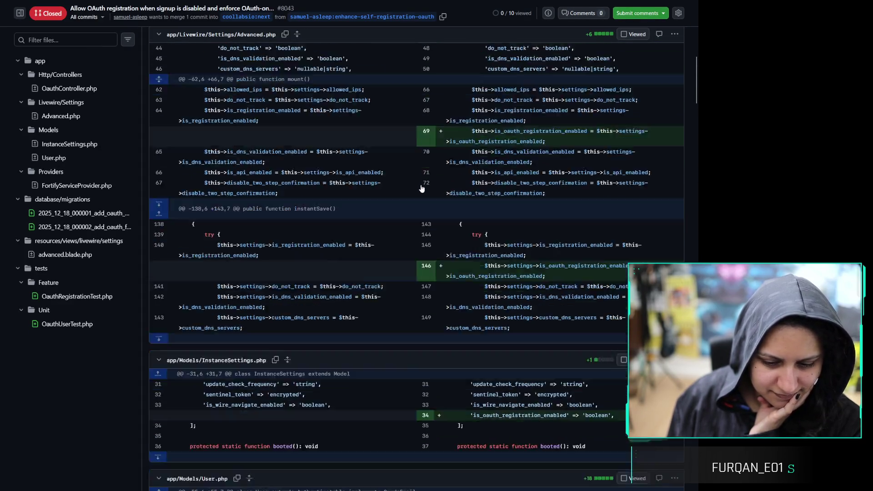
scroll(421, 186, down, 10)
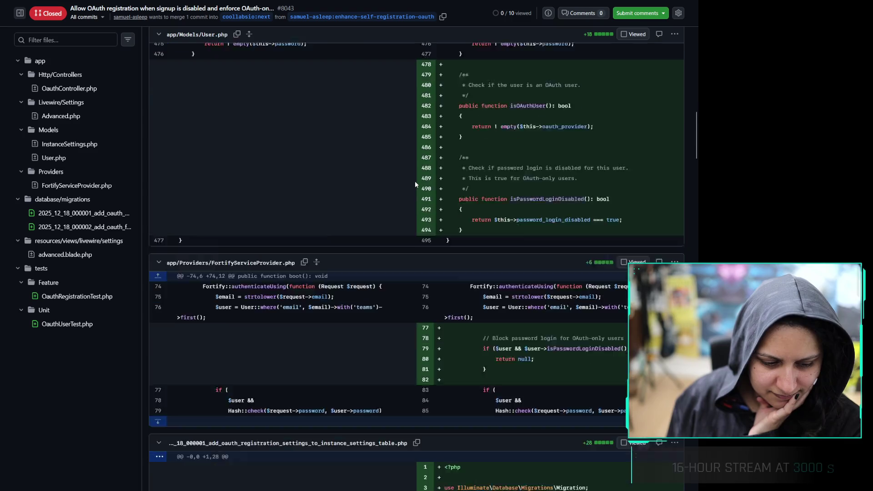
scroll(413, 184, down, 20)
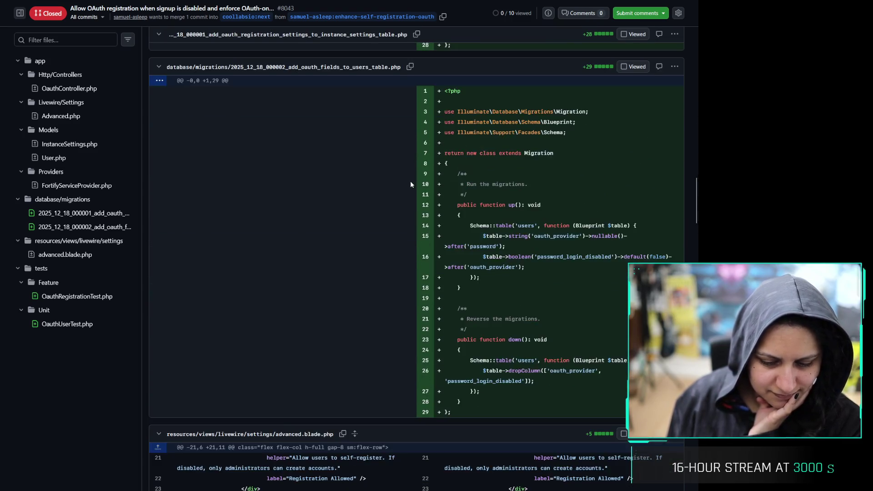
scroll(409, 181, down, 20)
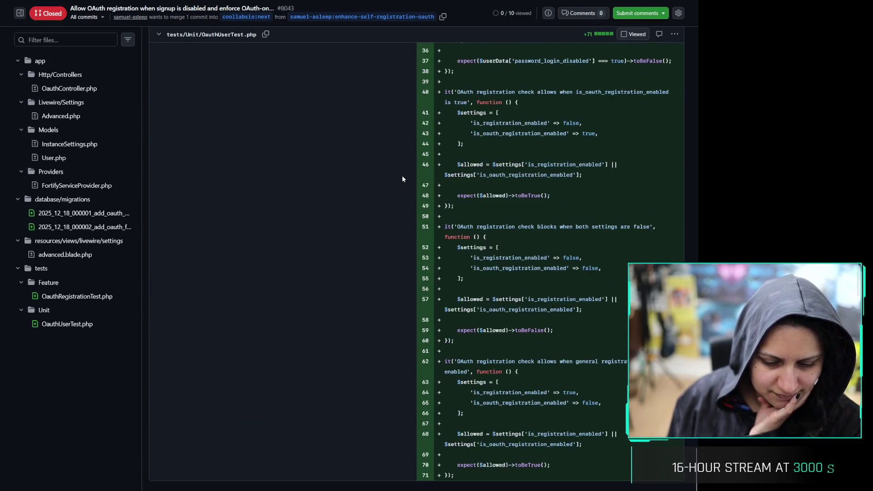
scroll(401, 180, up, 13)
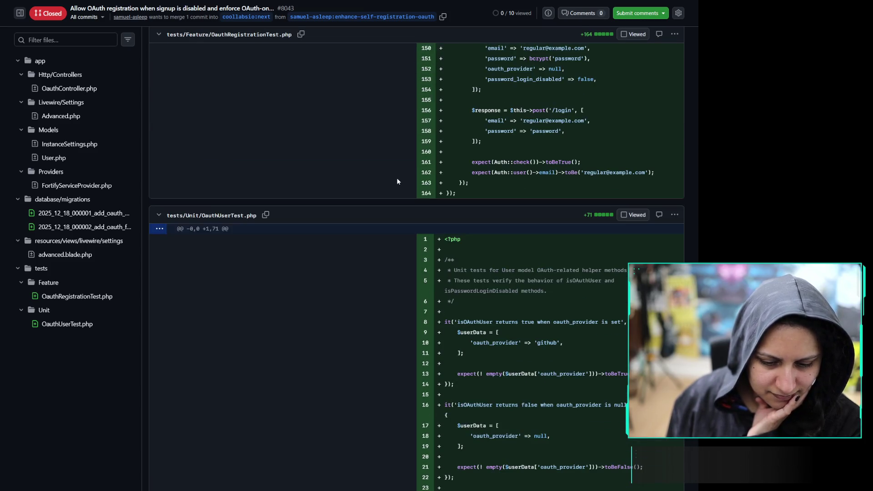
scroll(396, 182, up, 15)
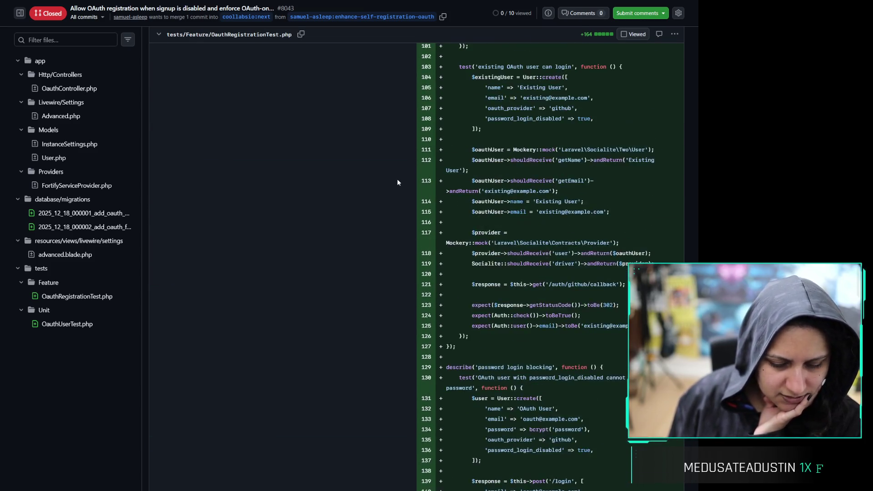
scroll(397, 183, up, 15)
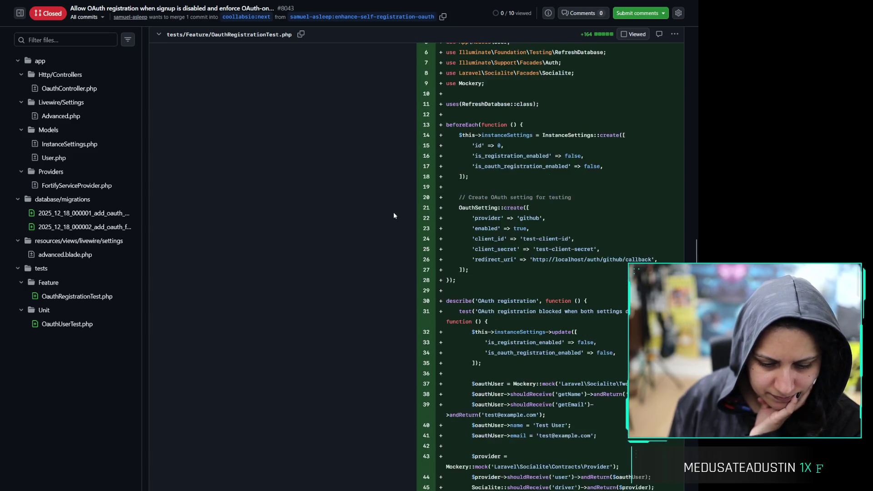
scroll(394, 227, up, 15)
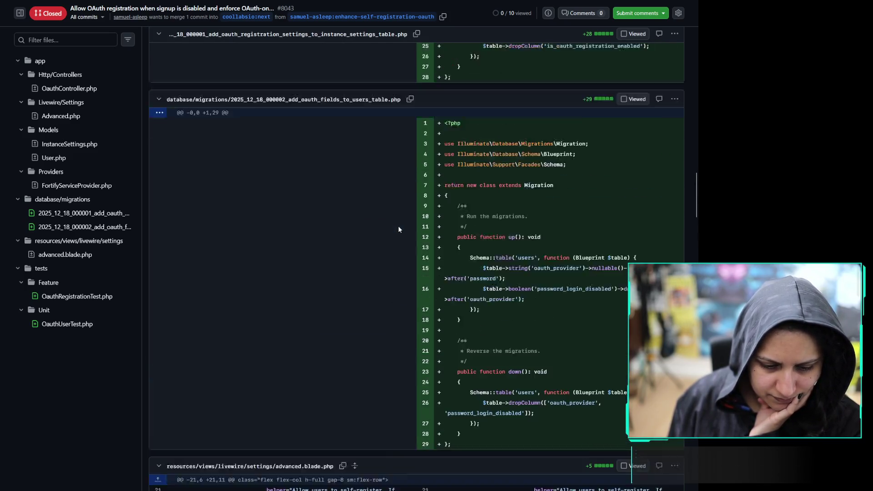
scroll(392, 237, up, 15)
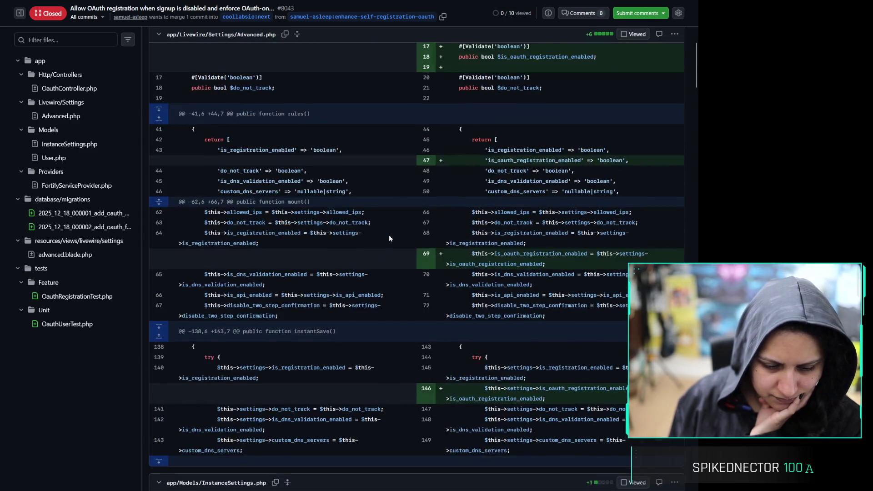
scroll(389, 233, up, 3)
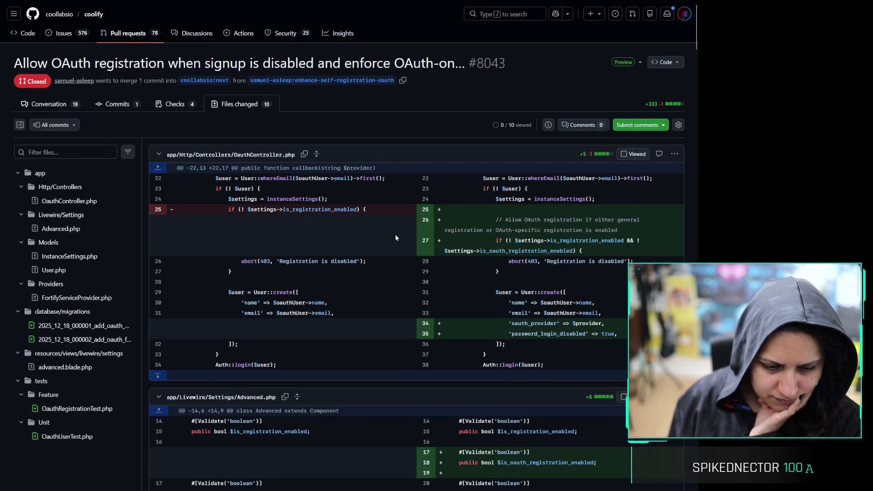
scroll(402, 153, down, 3)
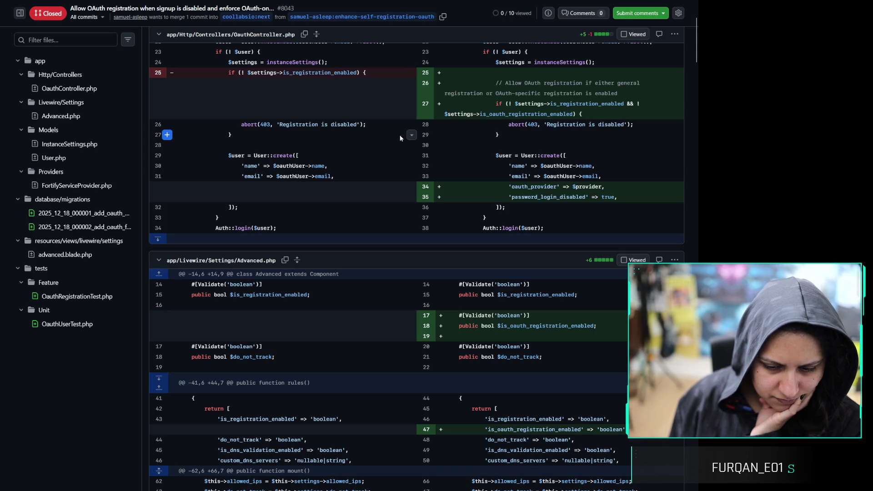
scroll(424, 151, down, 4)
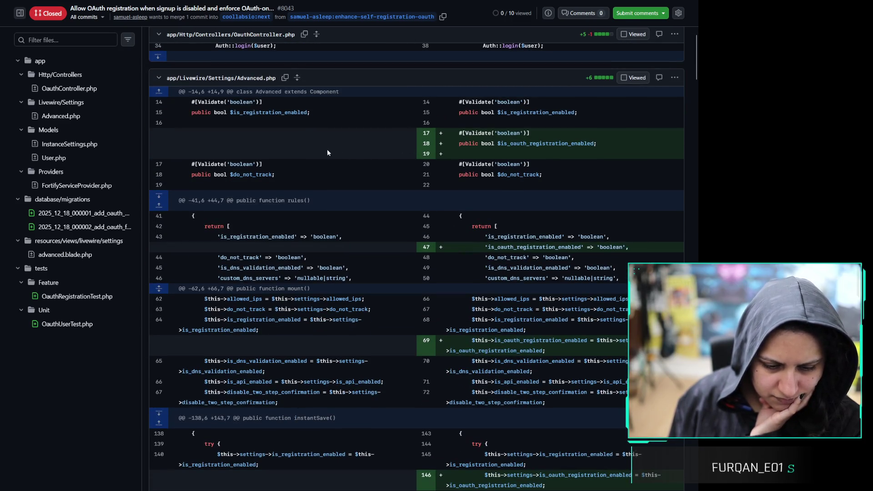
scroll(382, 154, down, 4)
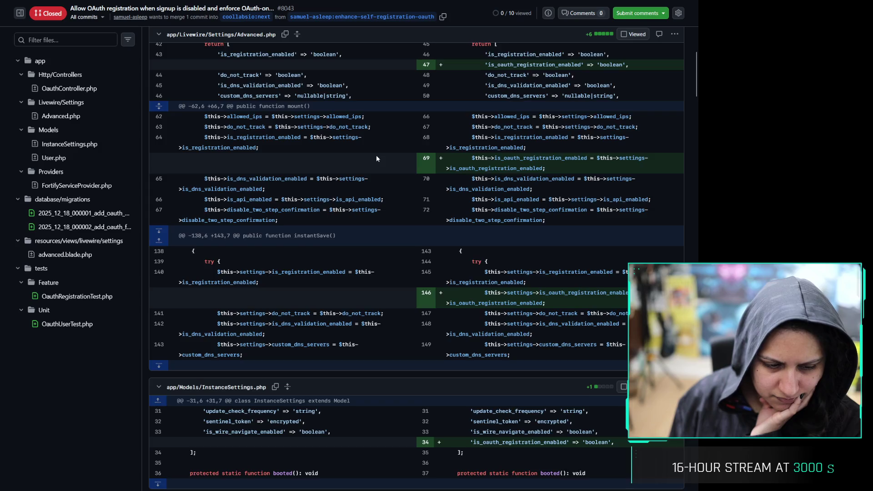
scroll(376, 159, down, 15)
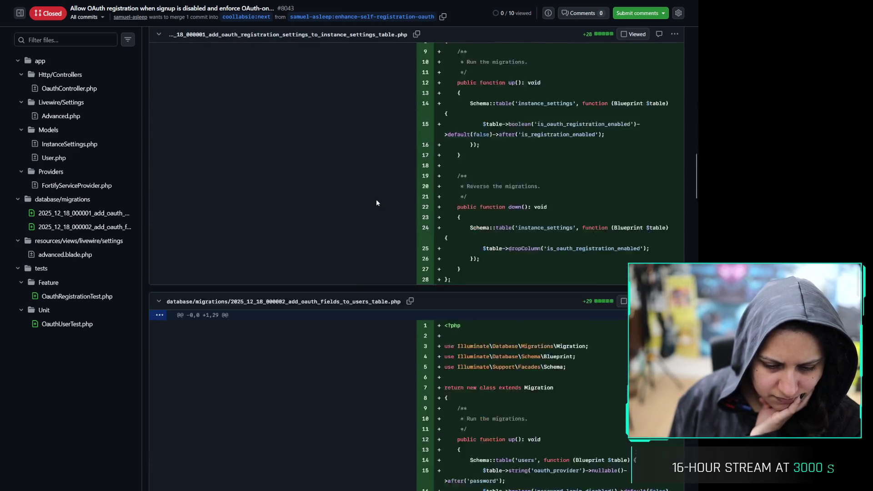
scroll(377, 202, down, 6)
scroll(376, 203, up, 5)
scroll(377, 203, down, 8)
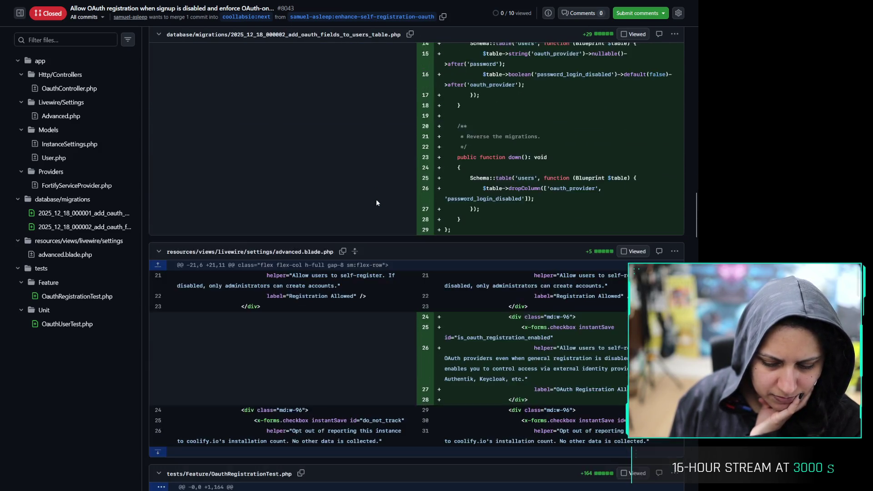
scroll(377, 202, down, 20)
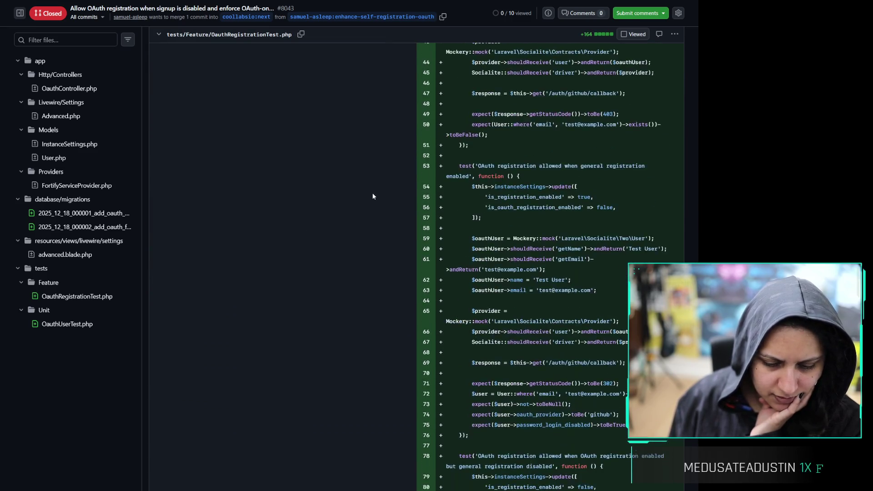
scroll(372, 194, down, 20)
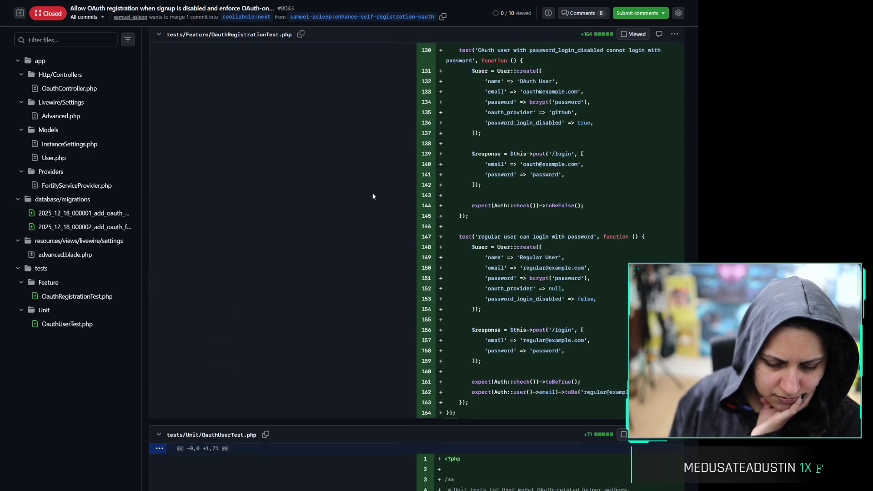
scroll(372, 197, down, 20)
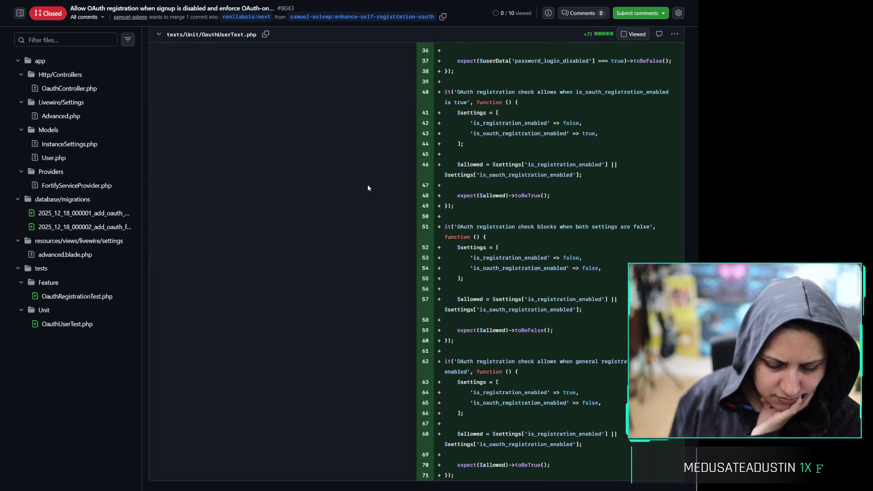
scroll(380, 290, up, 4)
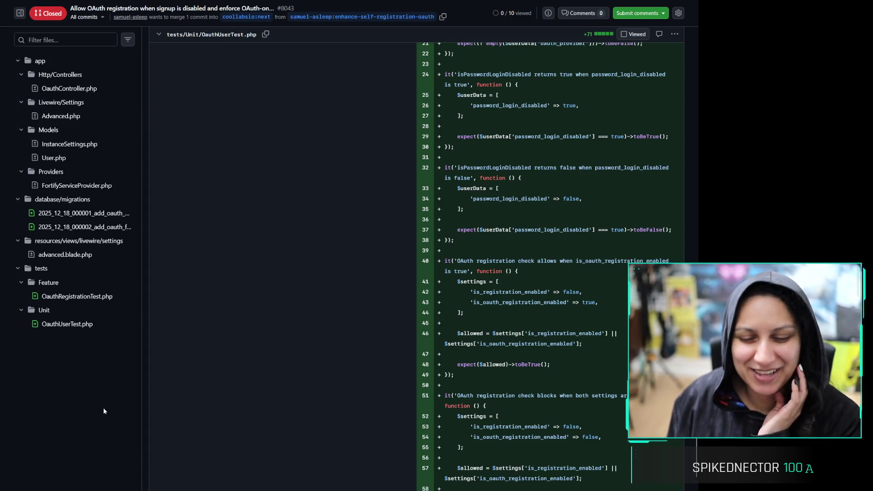
scroll(345, 335, down, 4)
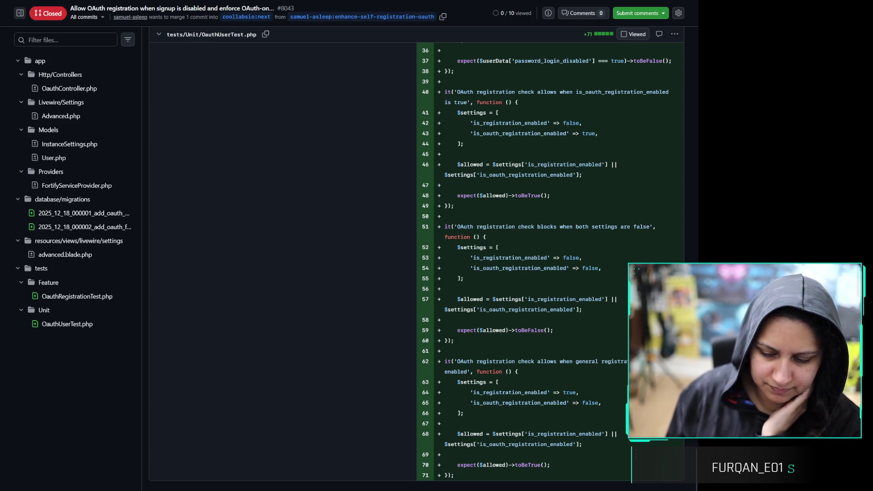
scroll(389, 198, up, 20)
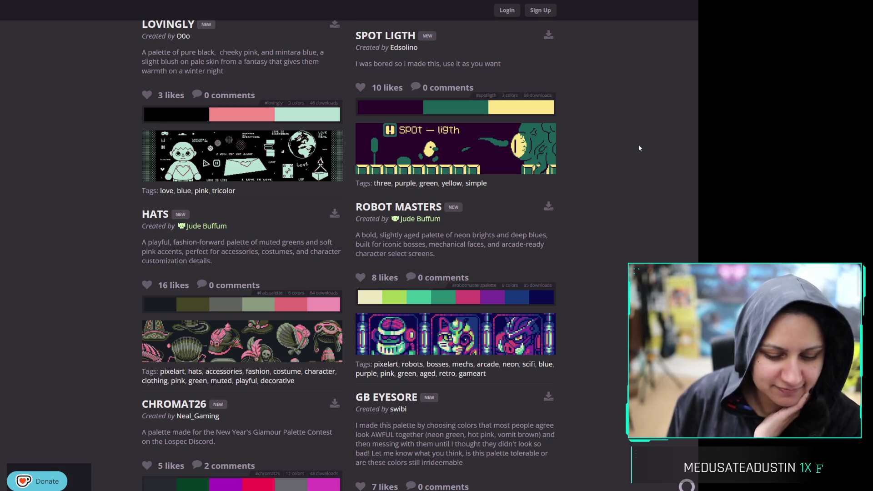
Scroll down the Lospec palette list and open the Apollo palette's page
scroll(573, 182, down, 5)
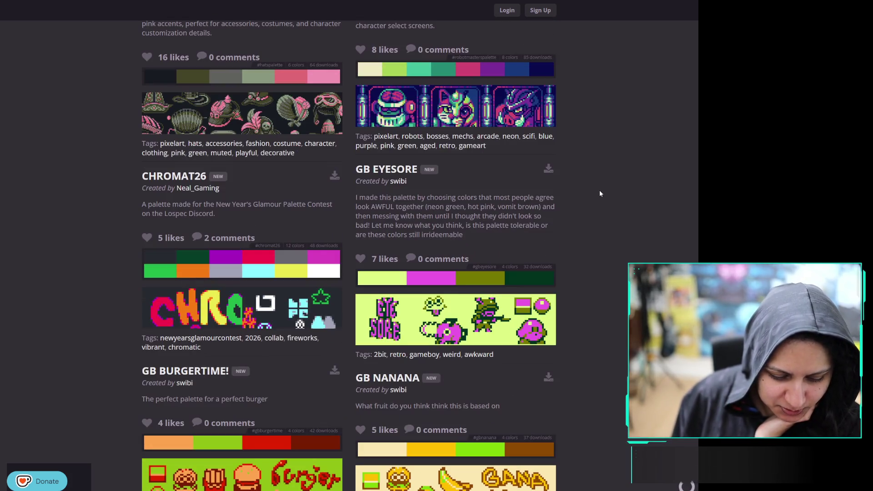
scroll(596, 200, down, 12)
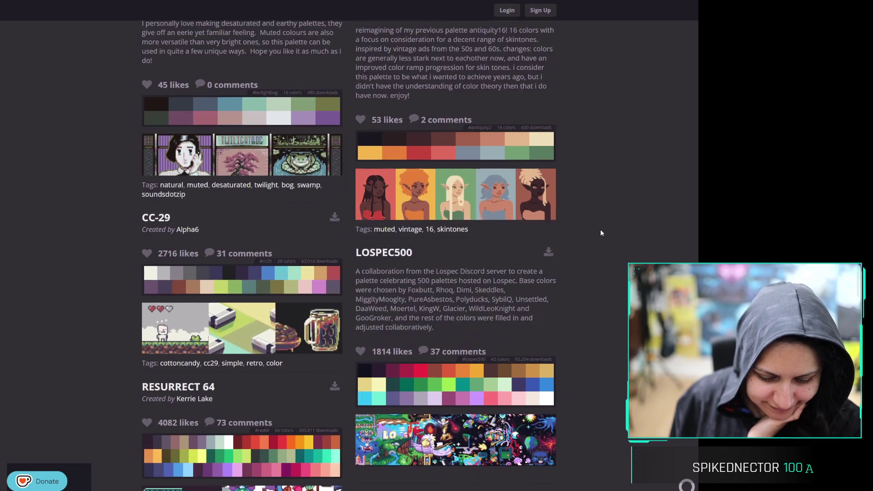
scroll(600, 233, down, 13)
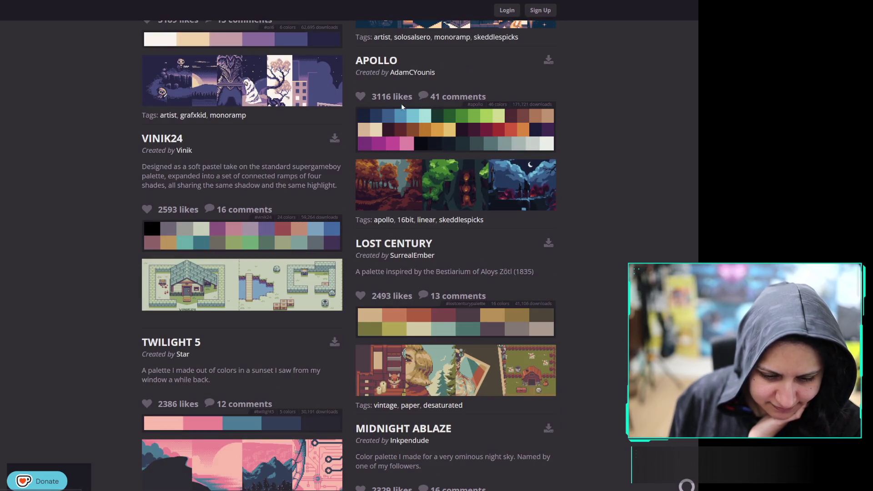
click(390, 62)
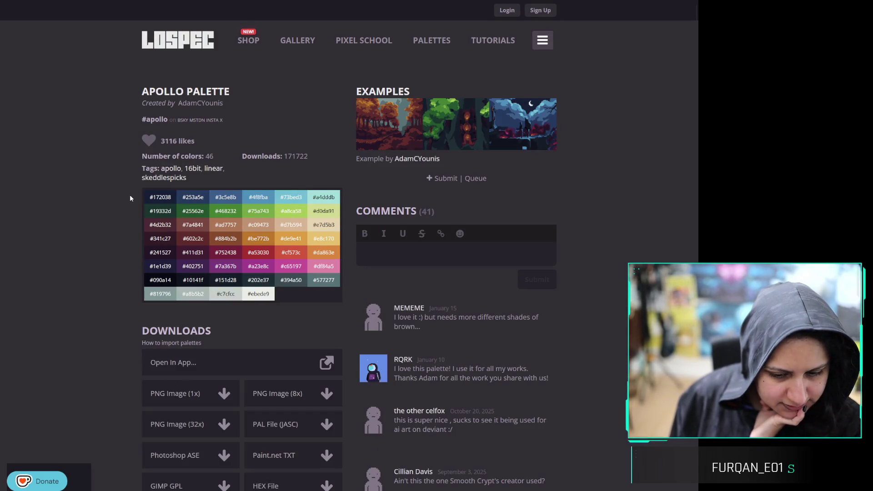
Scroll the Apollo palette page, then go back to the palette list
scroll(110, 205, down, 2)
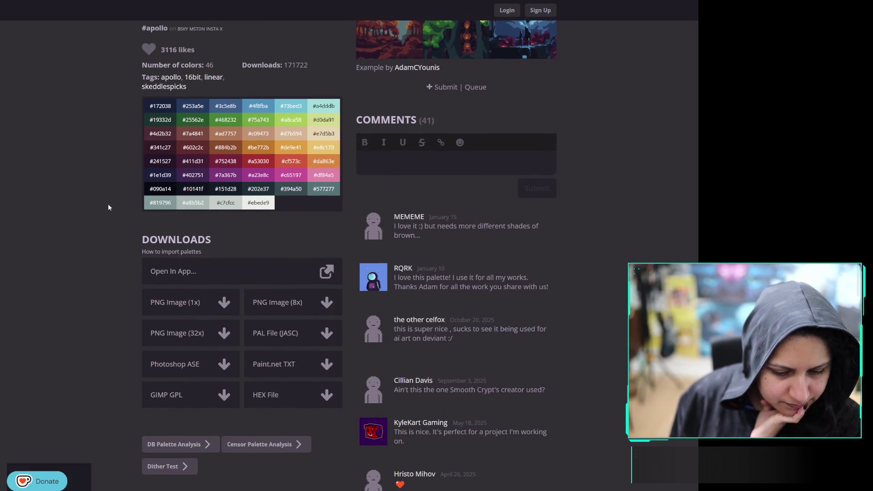
key(alt+Left)
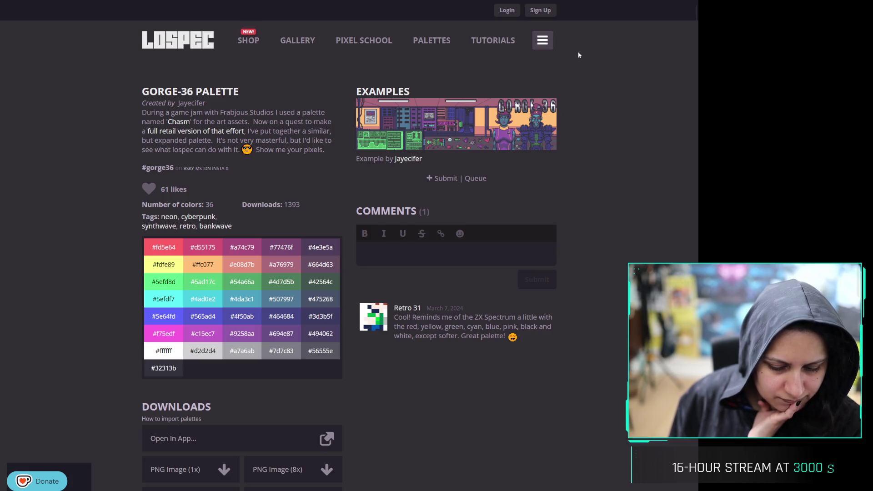
scroll(612, 270, down, 5)
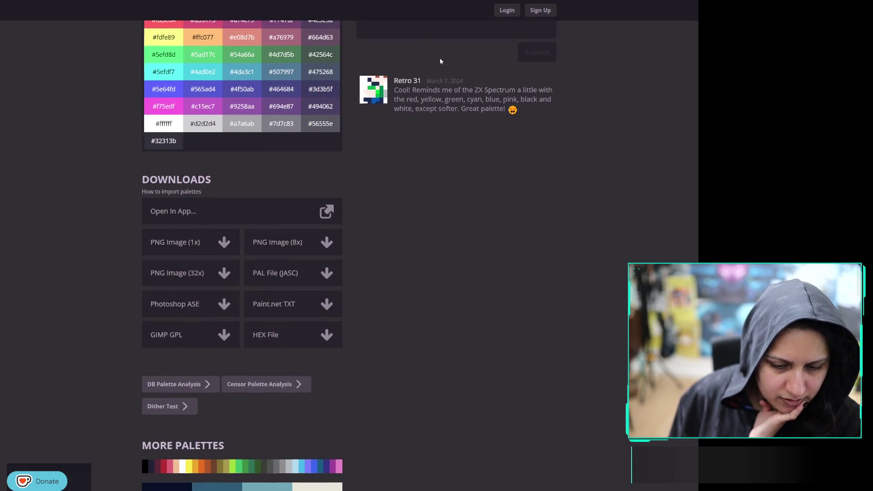
scroll(396, 172, down, 10)
scroll(396, 172, down, 4)
scroll(396, 172, down, 5)
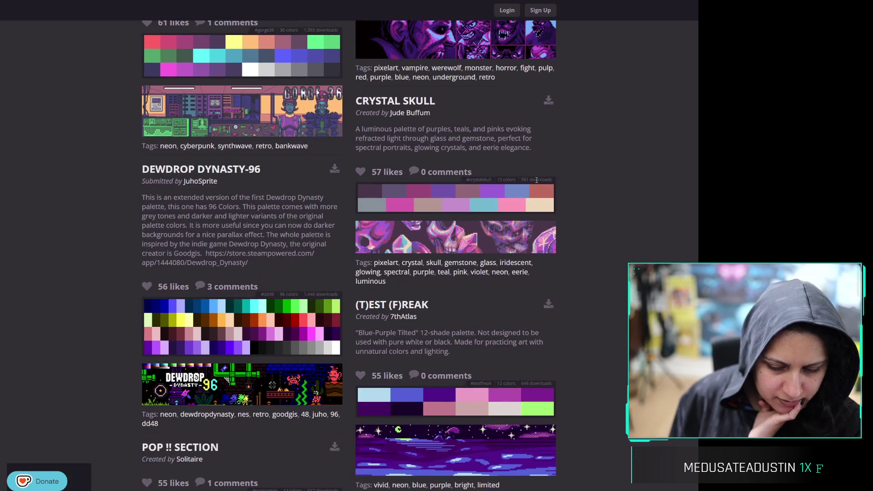
scroll(563, 201, down, 4)
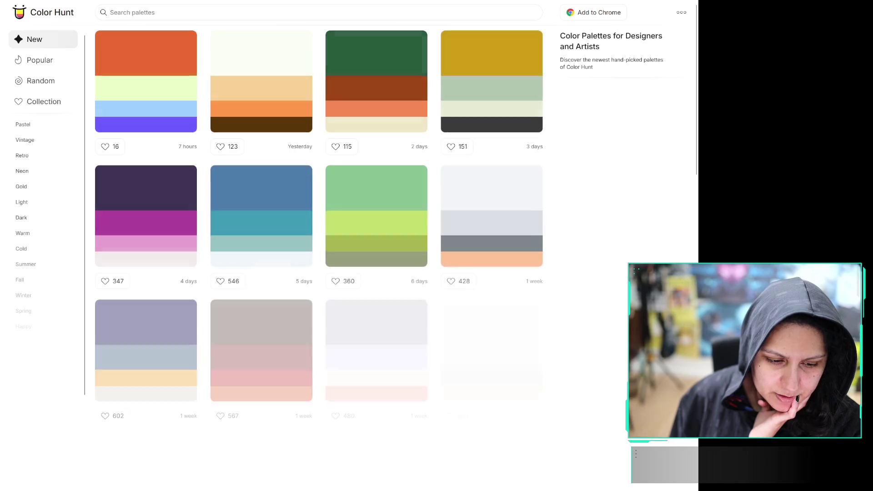
scroll(300, 133, down, 20)
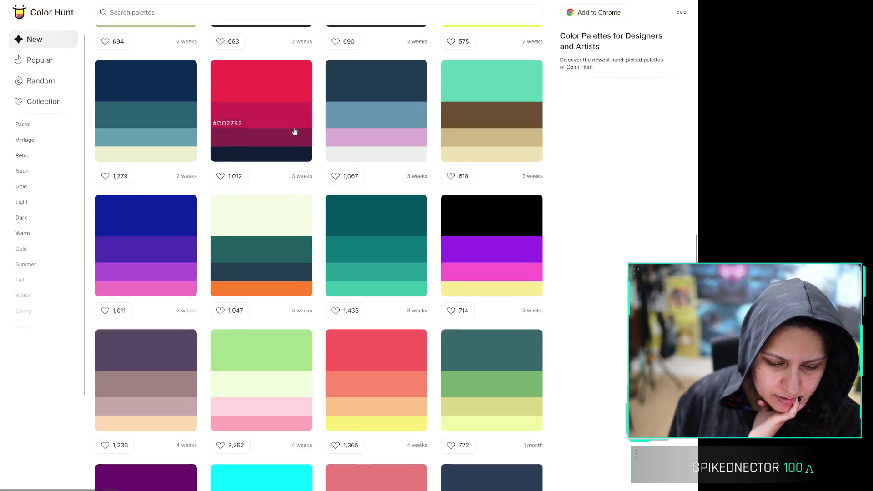
scroll(299, 134, down, 15)
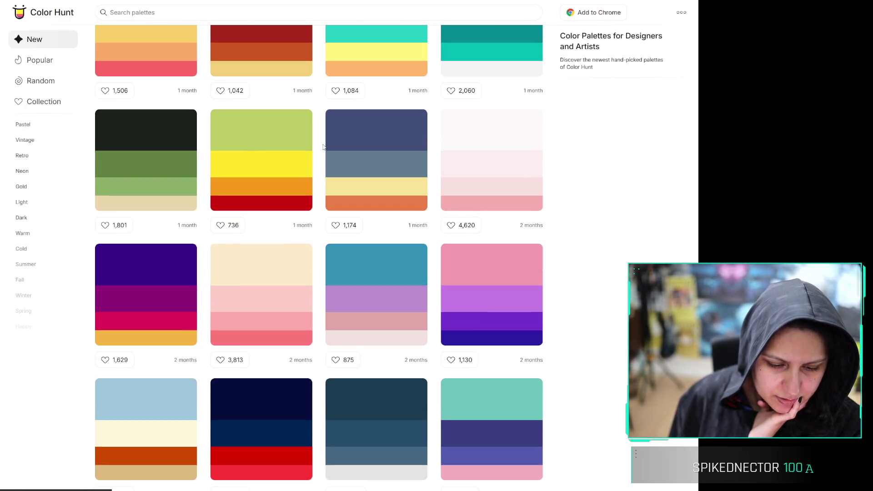
scroll(324, 143, down, 5)
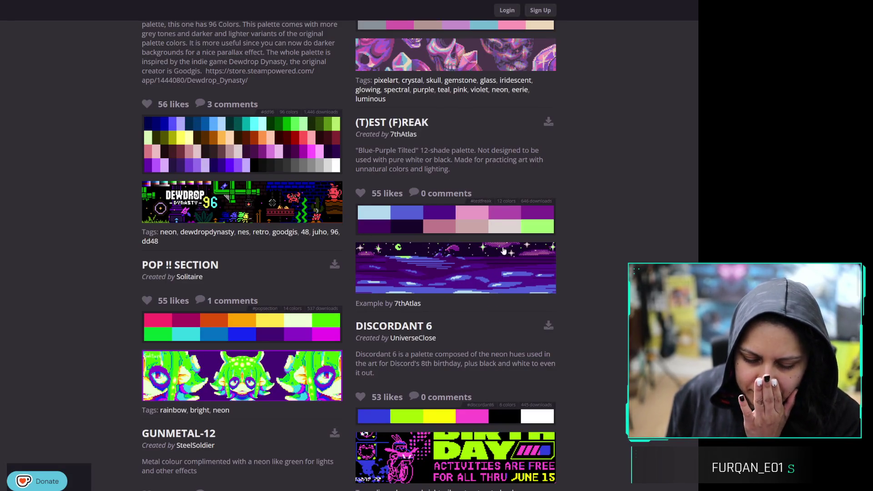
Scroll the palette list past Tommy 24 and Aroacidic and open Cromo Deer 51
scroll(588, 196, down, 10)
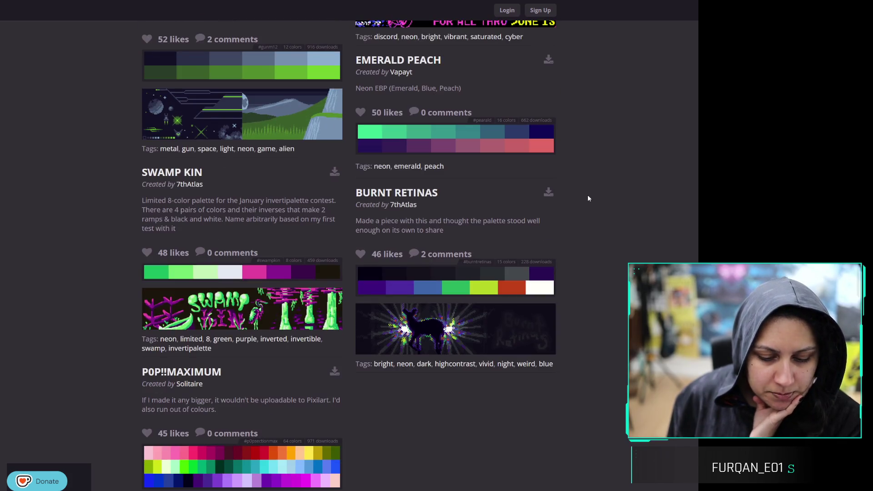
scroll(588, 195, down, 10)
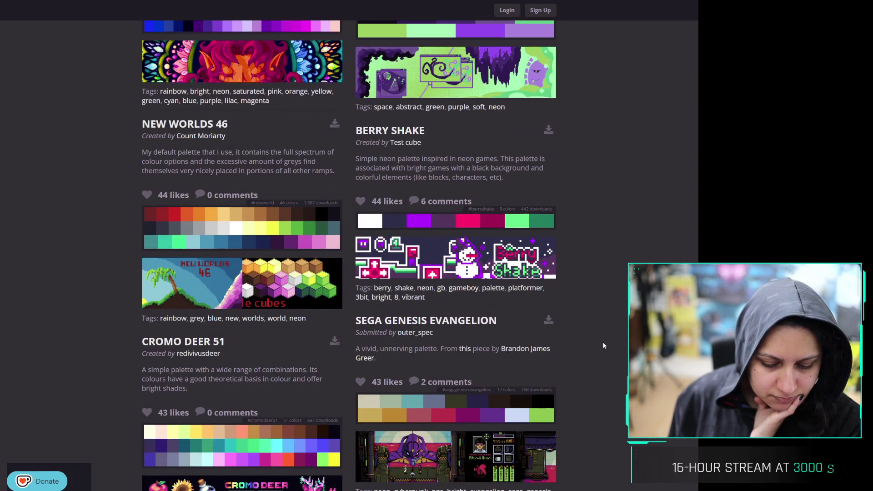
scroll(604, 345, down, 7)
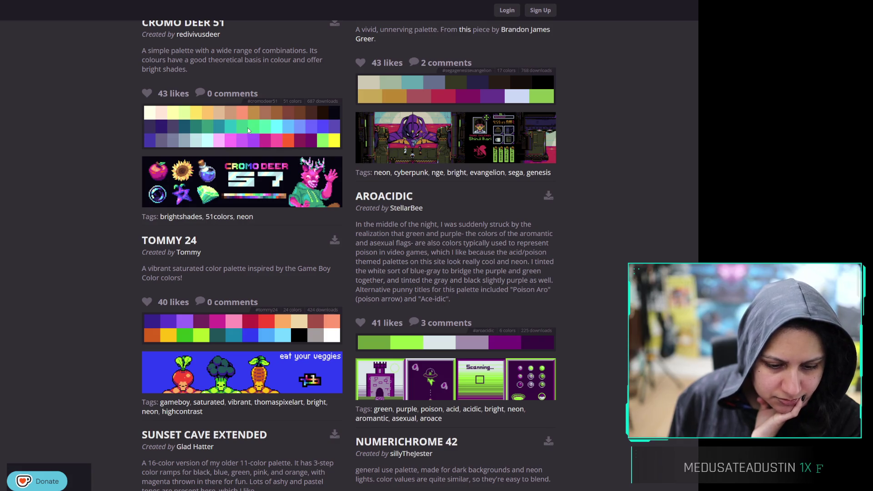
scroll(197, 119, up, 2)
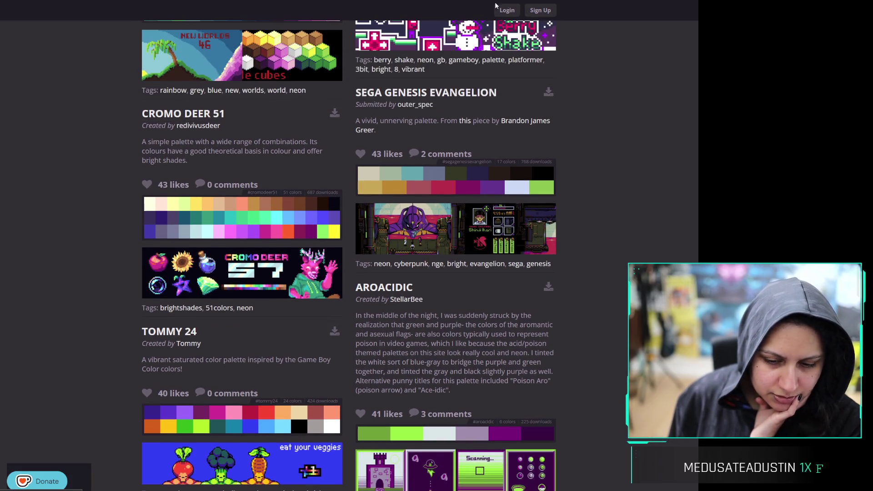
click(198, 119)
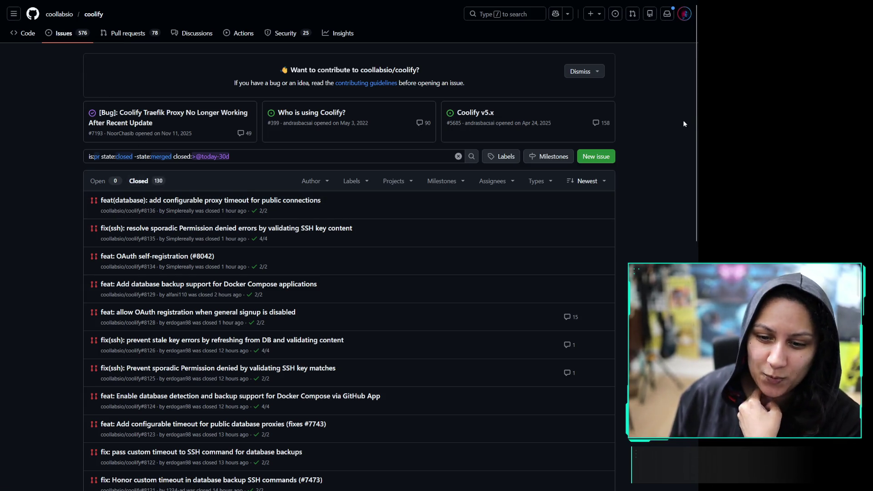
Scroll through the closed Coolify pull requests, then return to the Cromo Deer 51 tab
scroll(682, 117, down, 5)
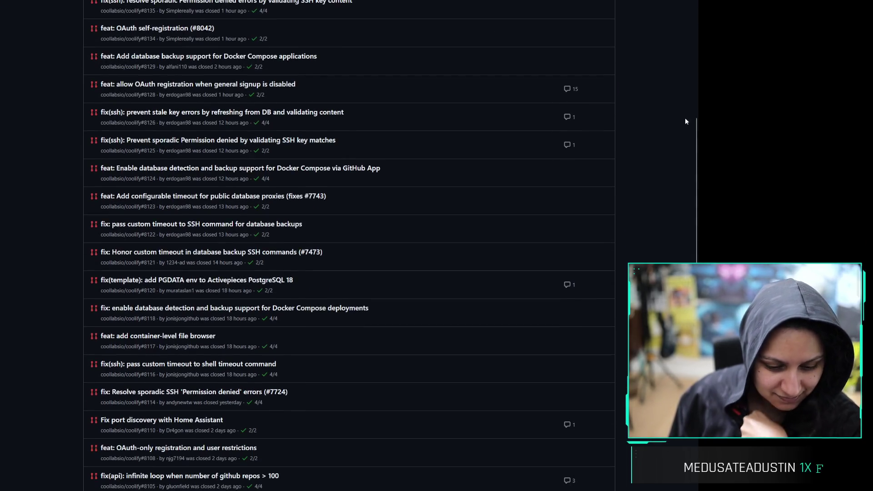
scroll(663, 120, down, 5)
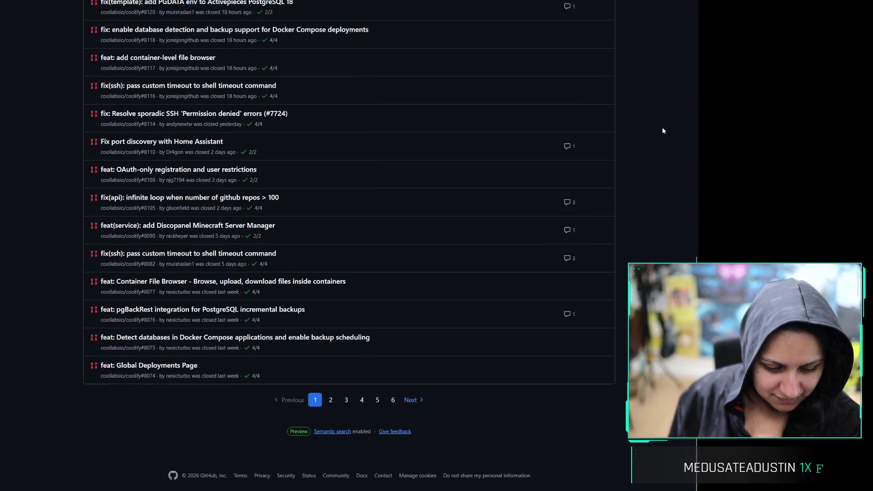
scroll(662, 91, up, 10)
scroll(661, 92, down, 1)
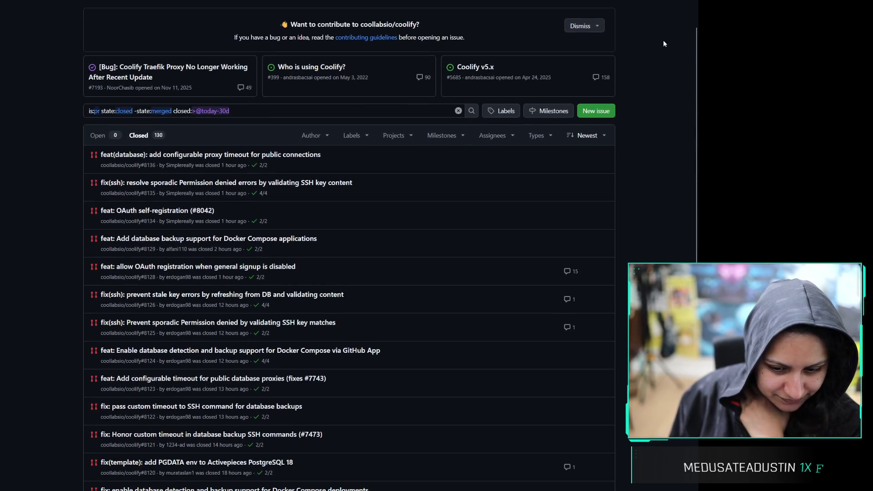
scroll(655, 27, up, 1)
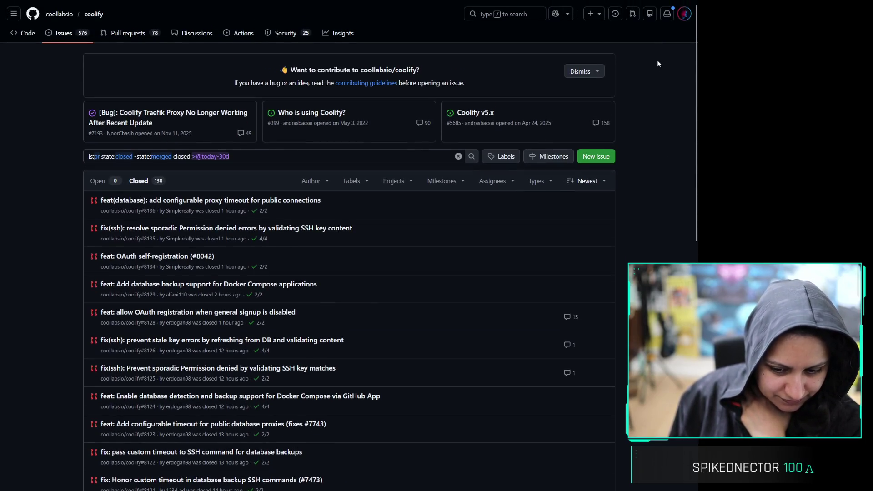
scroll(657, 79, down, 3)
scroll(657, 87, down, 2)
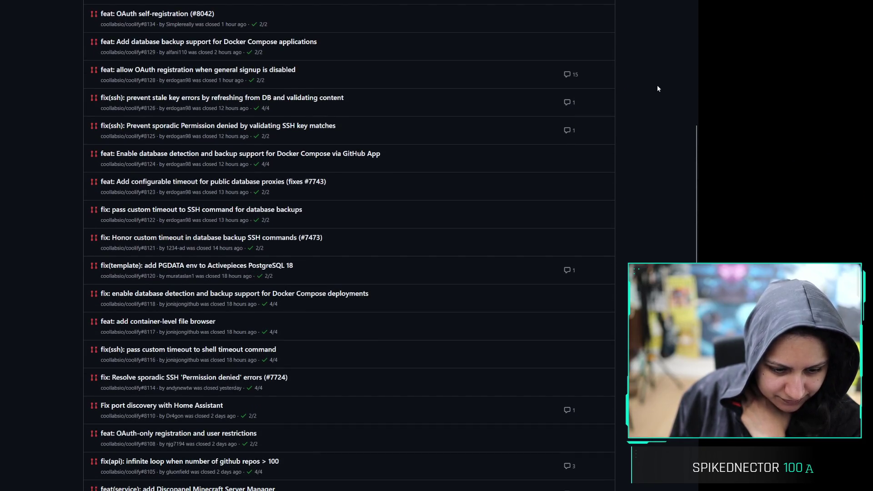
scroll(657, 90, down, 5)
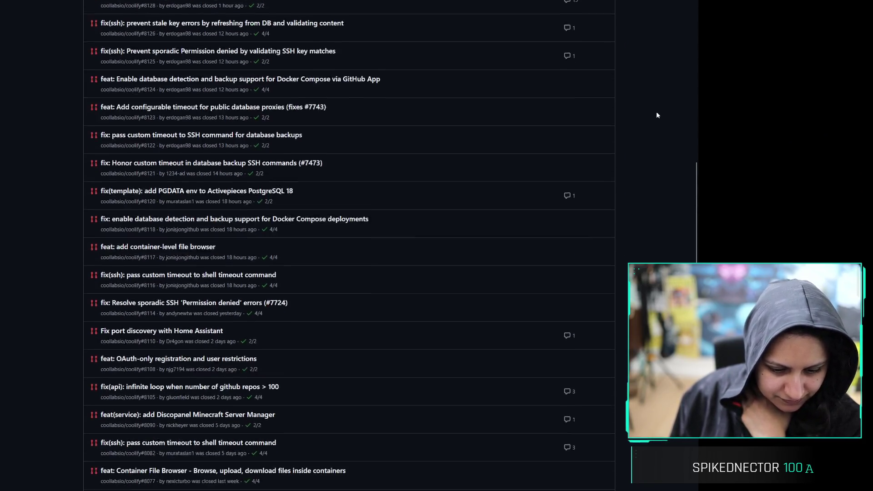
scroll(657, 123, up, 10)
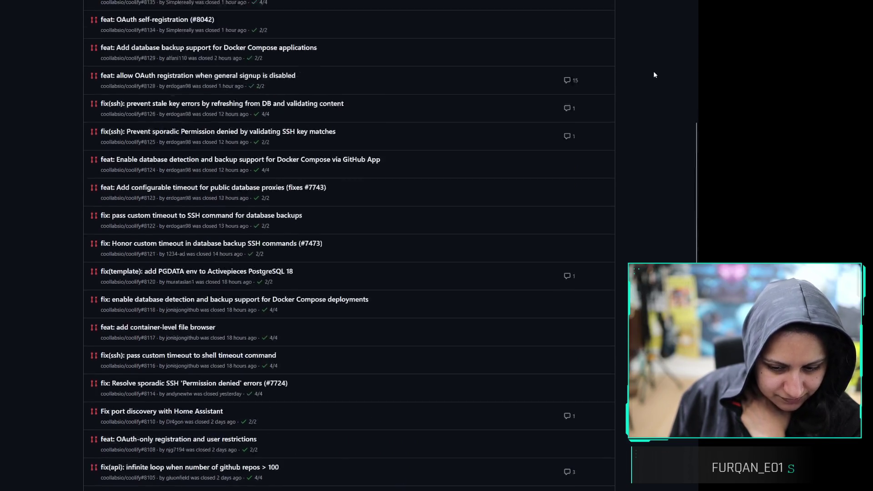
key(ctrl+Tab)
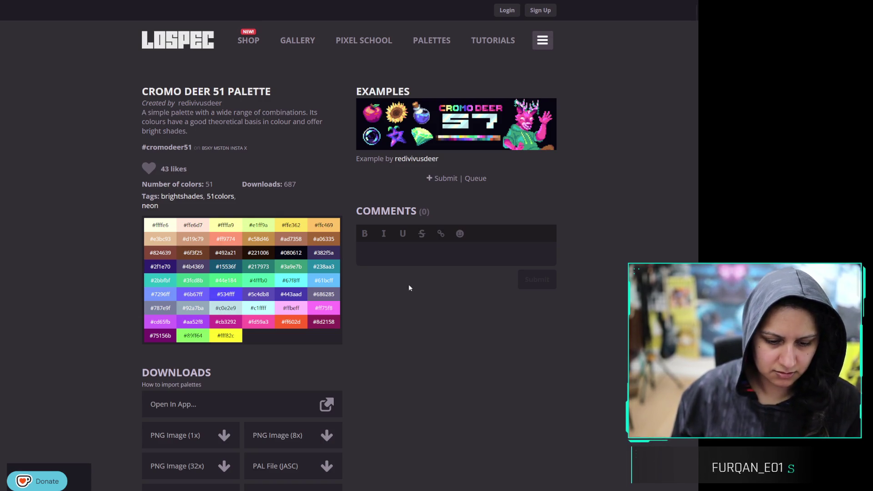
Return to the Gorge-36 palette page and scroll through its 36 hex codes
key(ctrl+l)
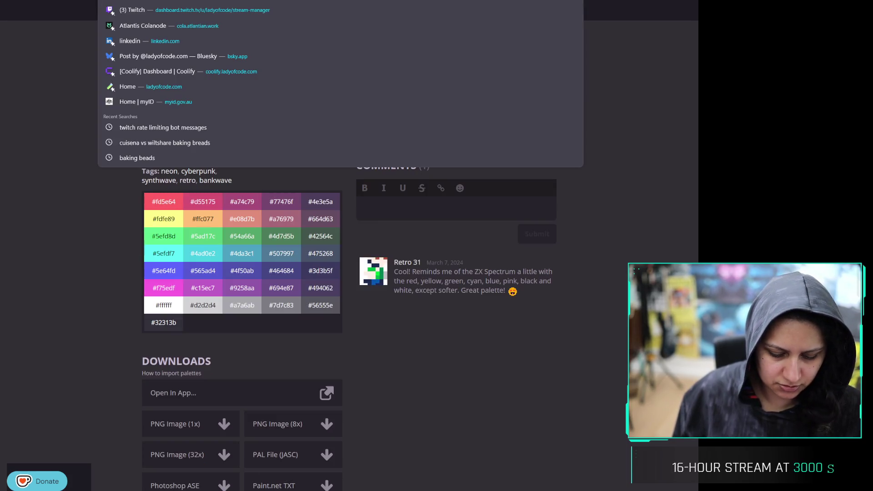
key(Escape)
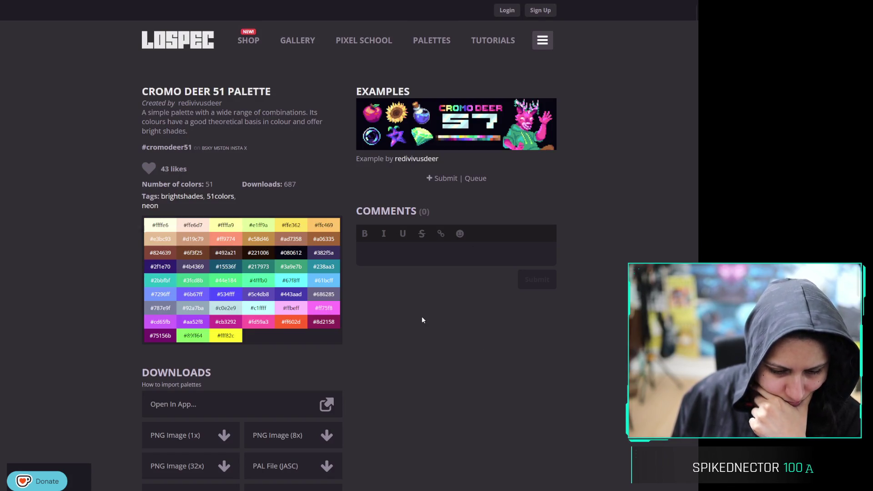
scroll(421, 316, down, 1)
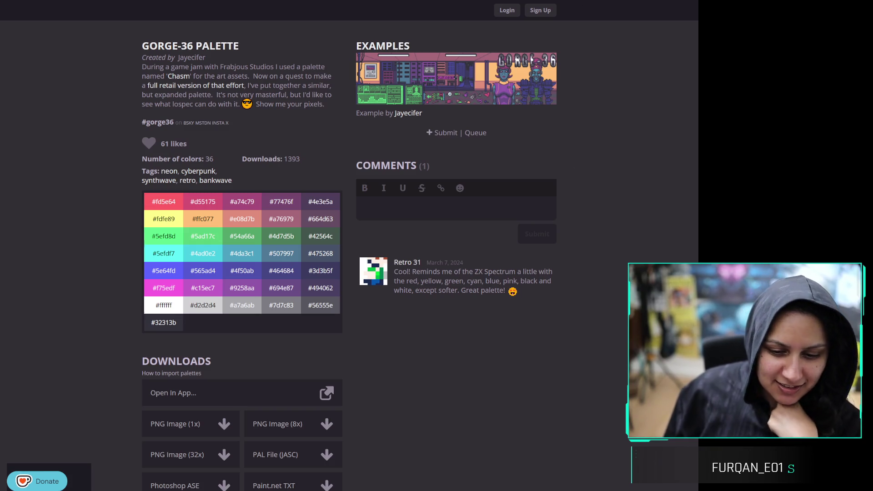
key(alt+Left)
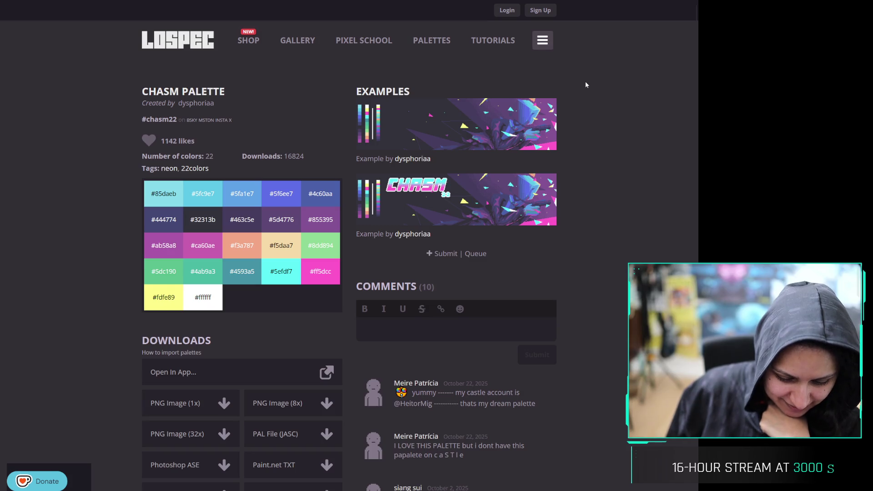
scroll(586, 84, down, 3)
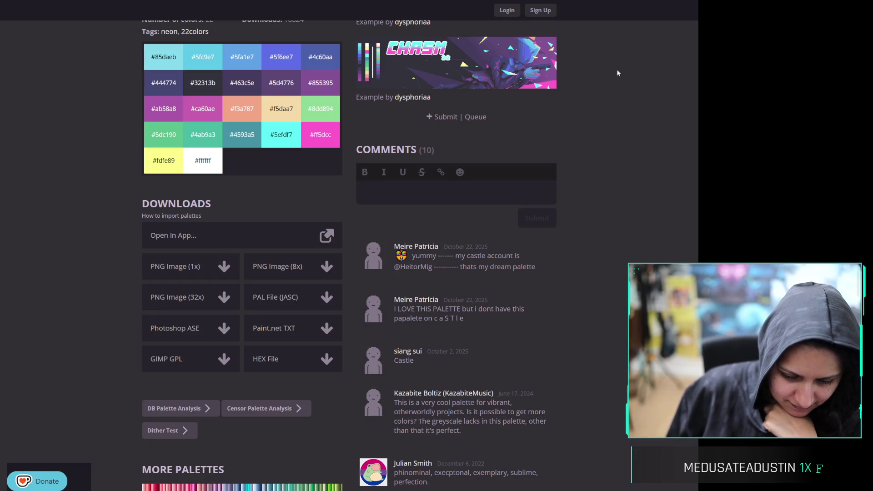
scroll(597, 231, down, 6)
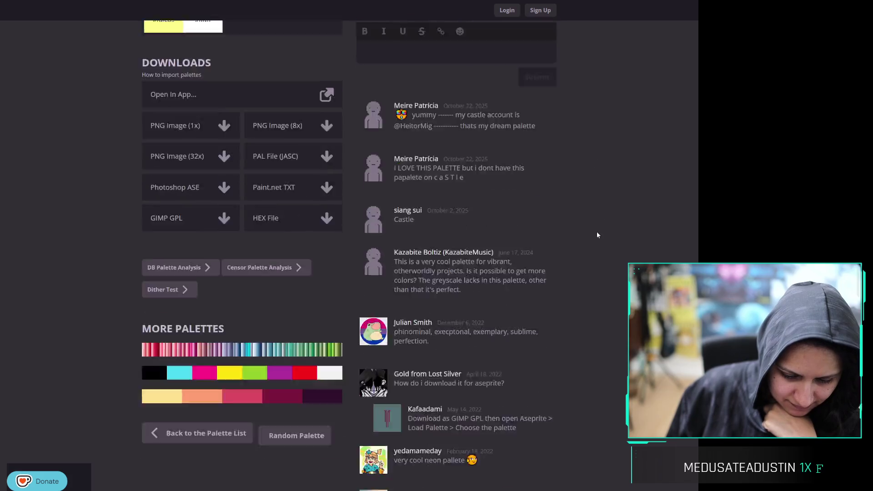
scroll(596, 231, up, 3)
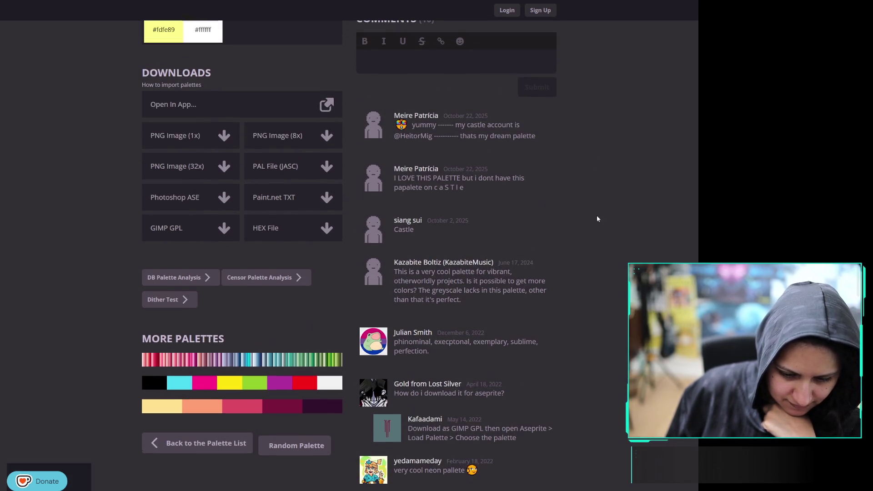
scroll(595, 215, up, 3)
scroll(600, 127, up, 3)
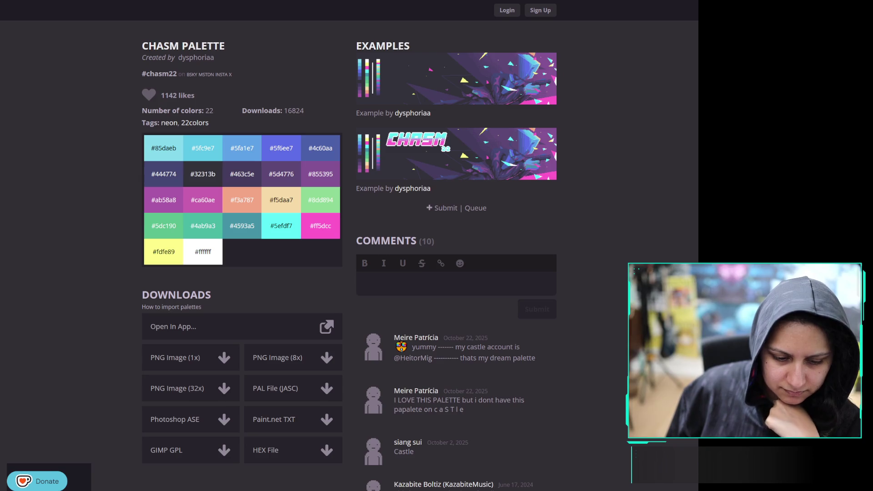
key(alt+Left)
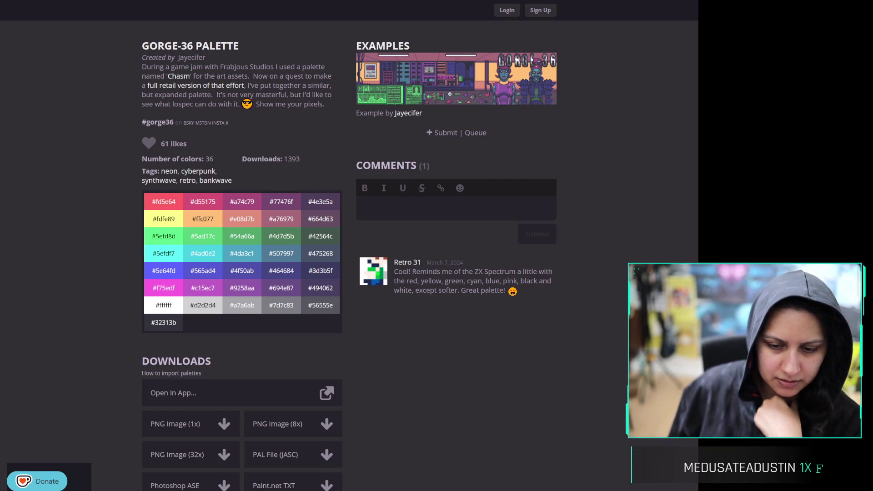
In a new tab, enter 'announ' and choose the Discord #announcements | Atlantis suggestion
key(ctrl+t)
text(ann)
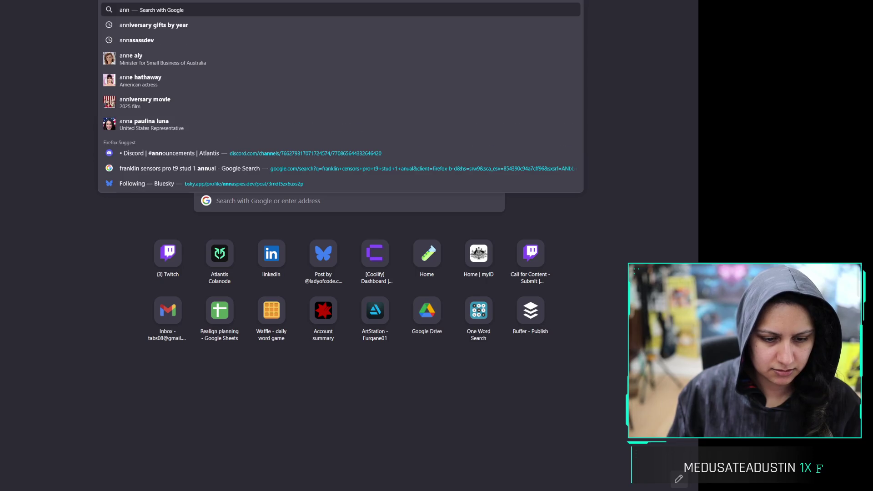
text(oun)
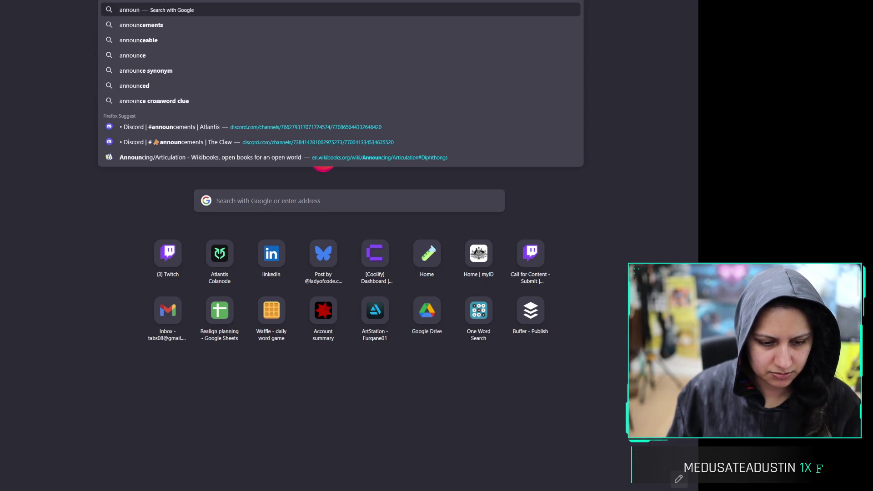
click(285, 129)
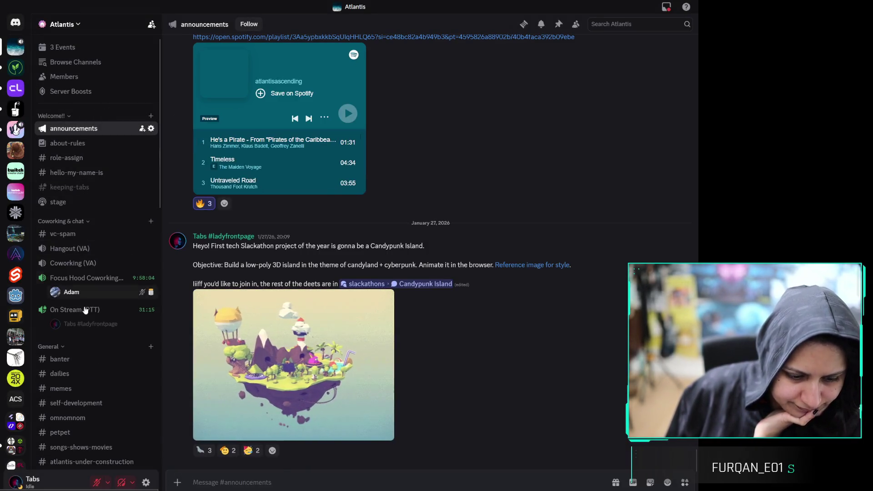
Open the Candypunk Island thread from the channel sidebar and scroll up its messages
scroll(85, 317, down, 8)
scroll(85, 317, down, 3)
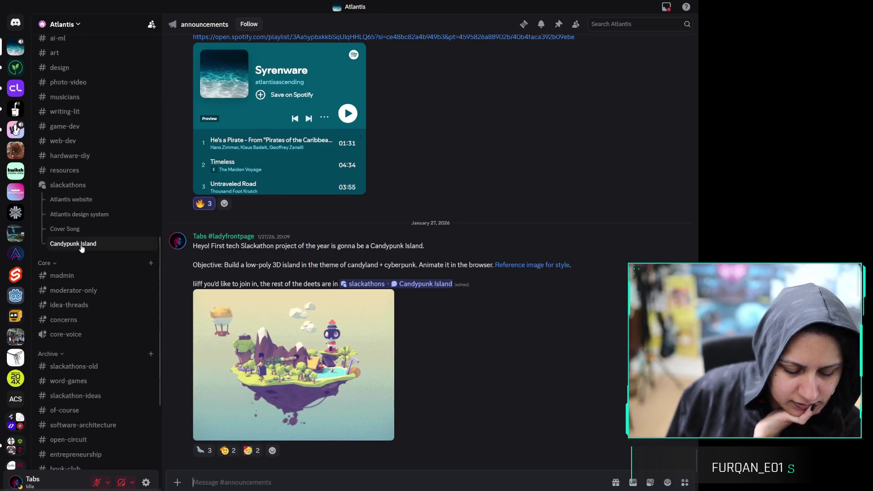
click(84, 246)
scroll(351, 269, up, 10)
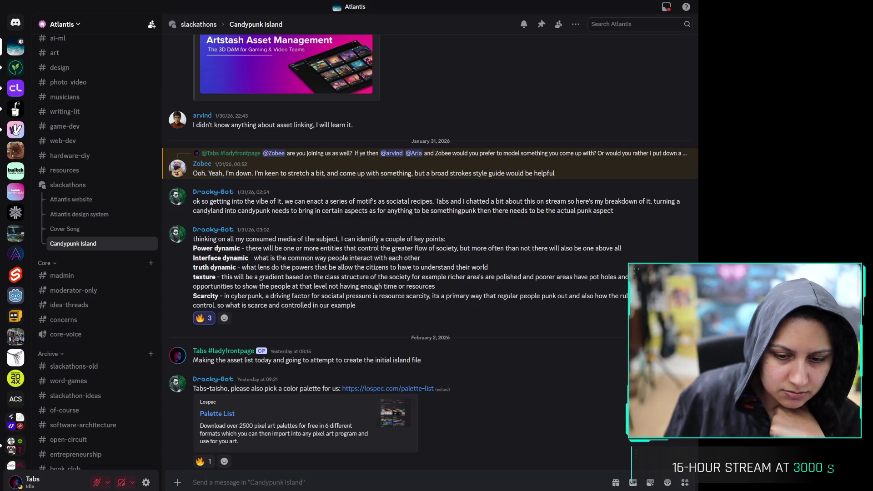
triple_click(337, 281)
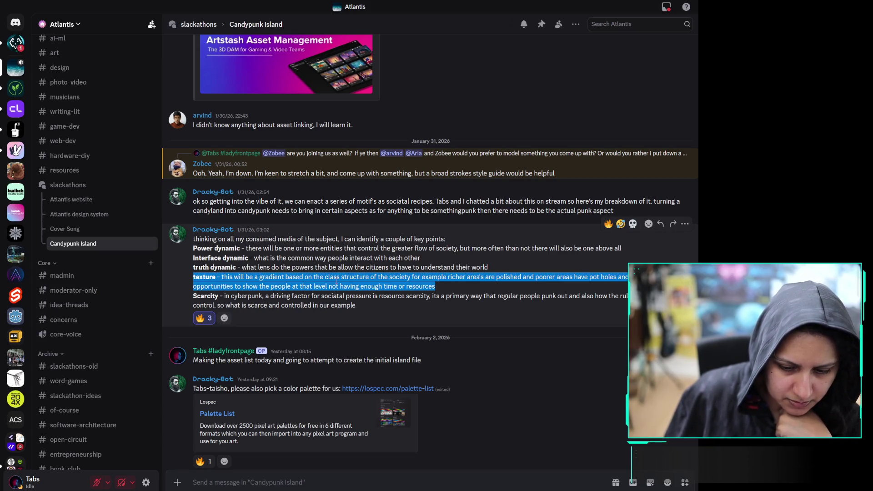
triple_click(309, 305)
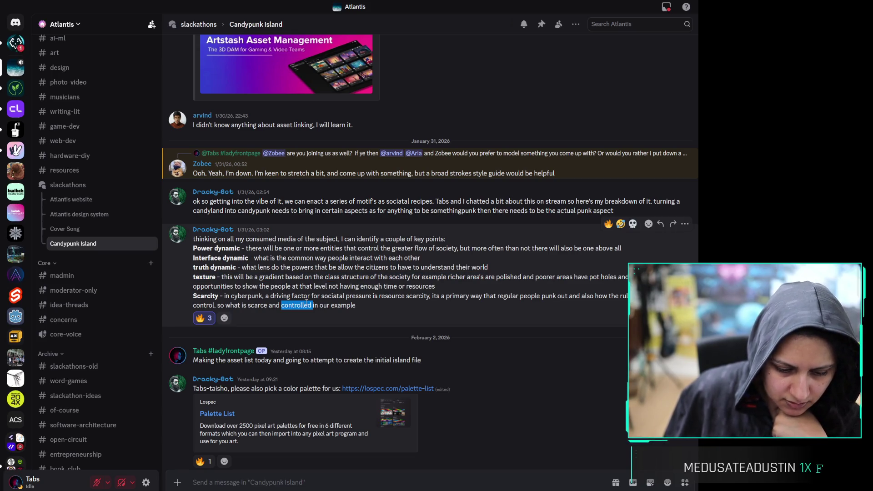
double_click(309, 304)
triple_click(311, 304)
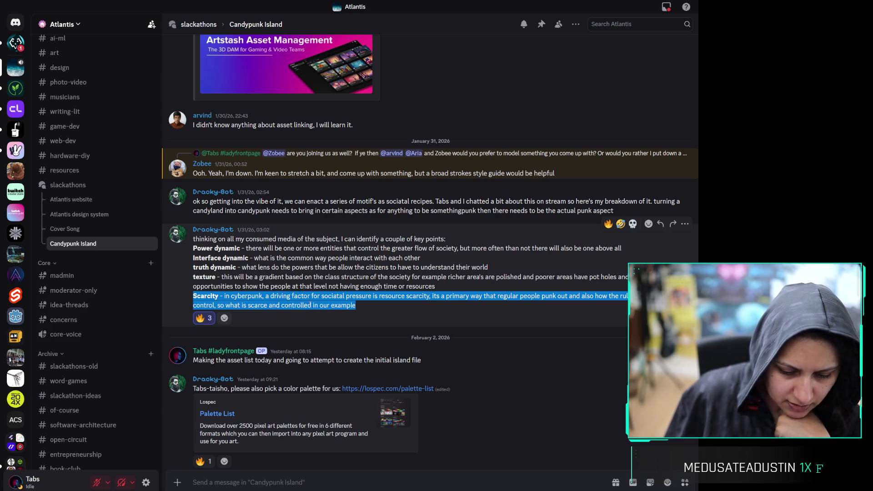
click(305, 304)
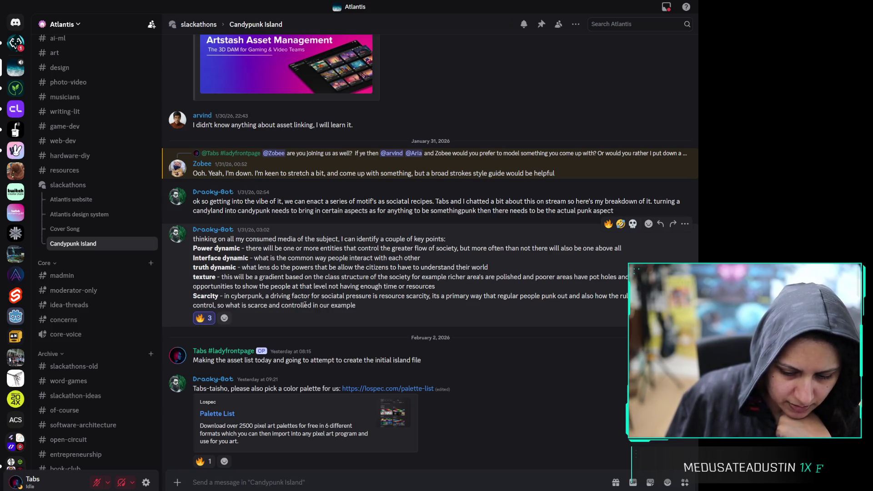
drag(359, 311, 318, 291)
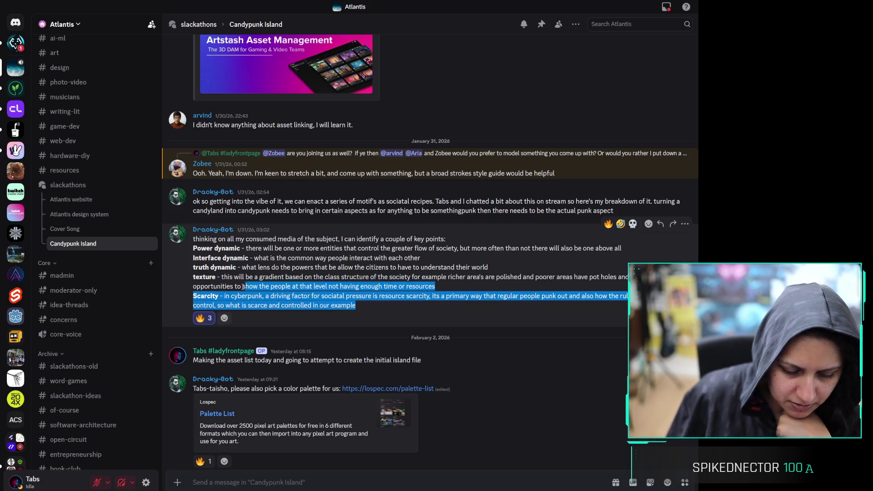
click(316, 310)
scroll(324, 268, down, 3)
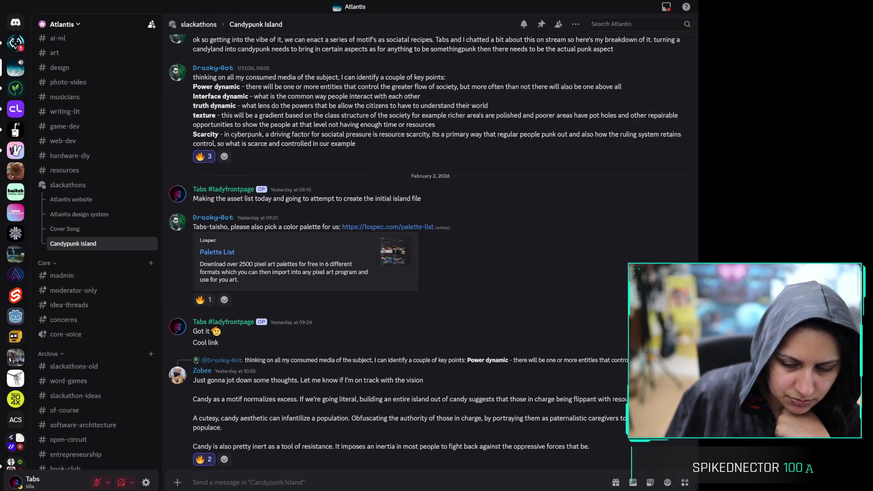
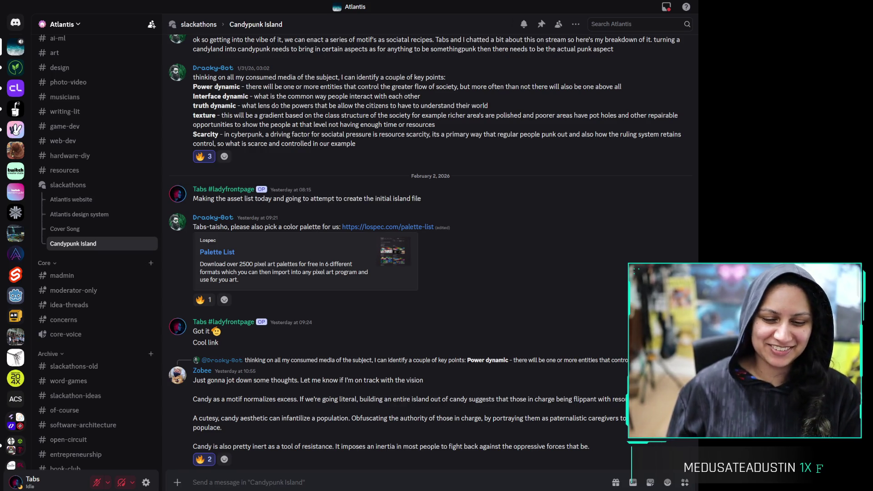
Highlight the opening thoughts and the cutesy candy aesthetic paragraphs in the Candypunk Island channel
triple_click(324, 381)
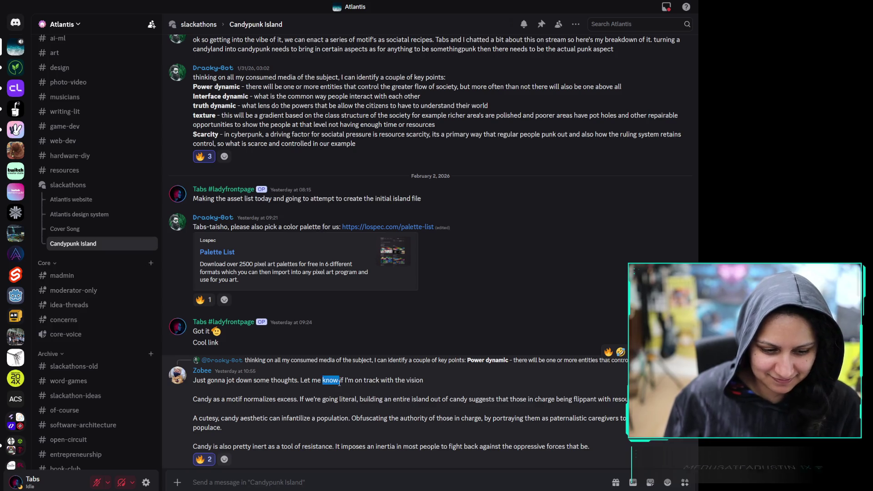
triple_click(323, 399)
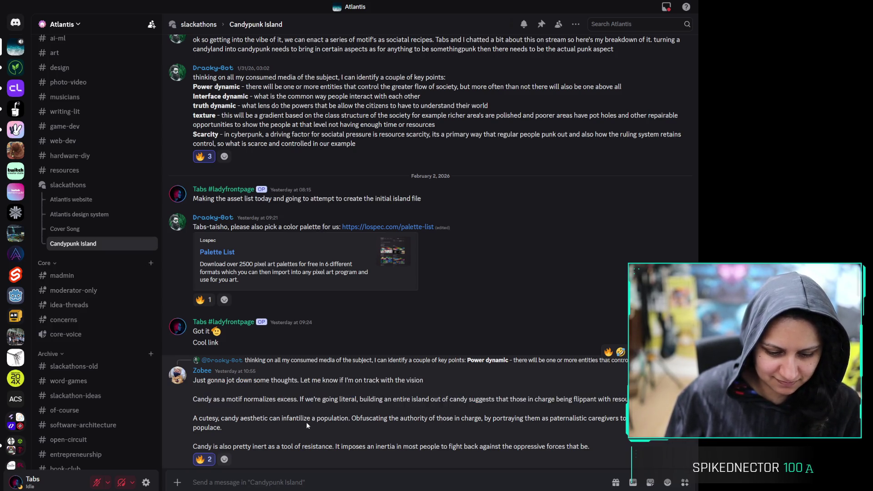
triple_click(330, 423)
click(330, 423)
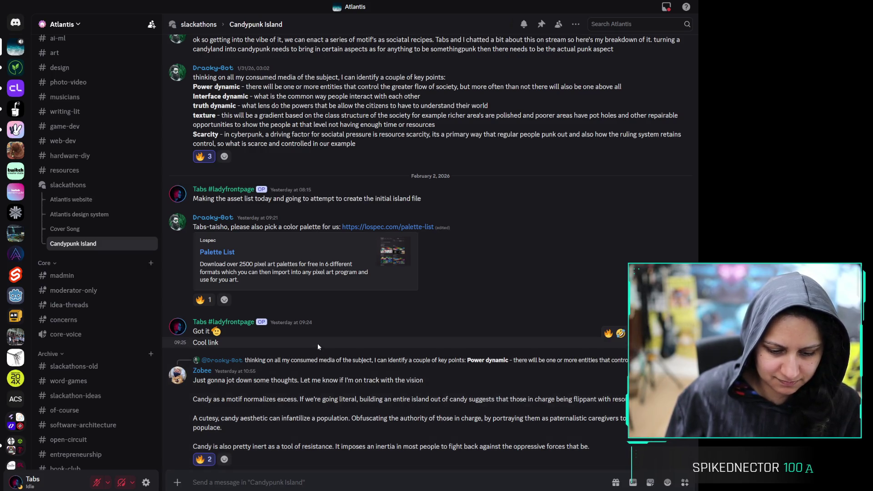
scroll(333, 397, down, 2)
scroll(334, 401, down, 1)
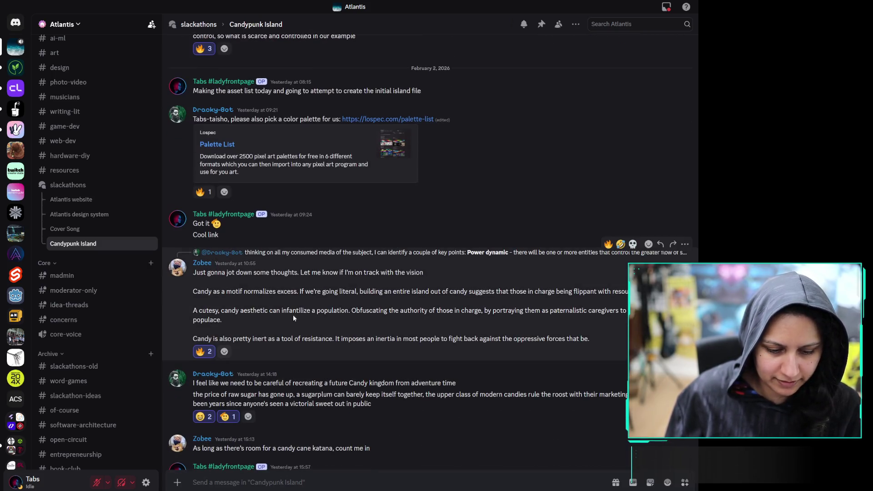
Highlight the candy-normalizing-excess paragraph and the bot's candy kingdom message, then go to the 03-02-2026 note
triple_click(262, 296)
click(313, 294)
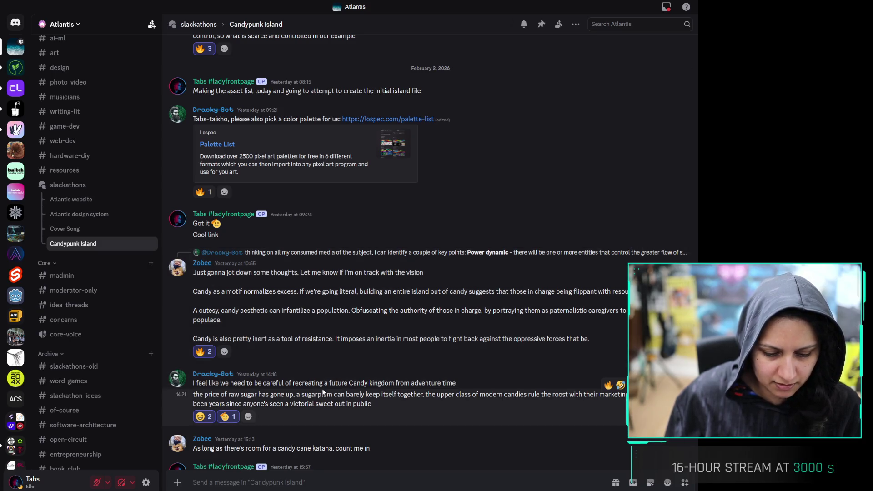
scroll(323, 393, down, 3)
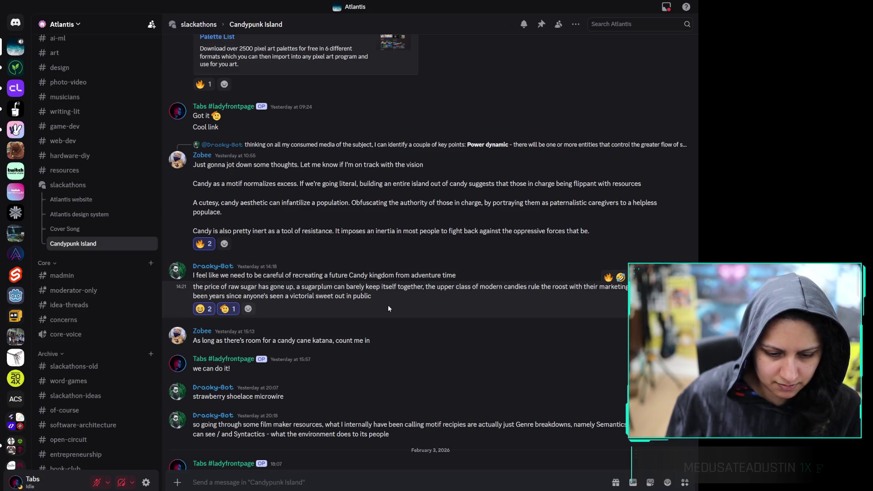
triple_click(361, 296)
click(380, 351)
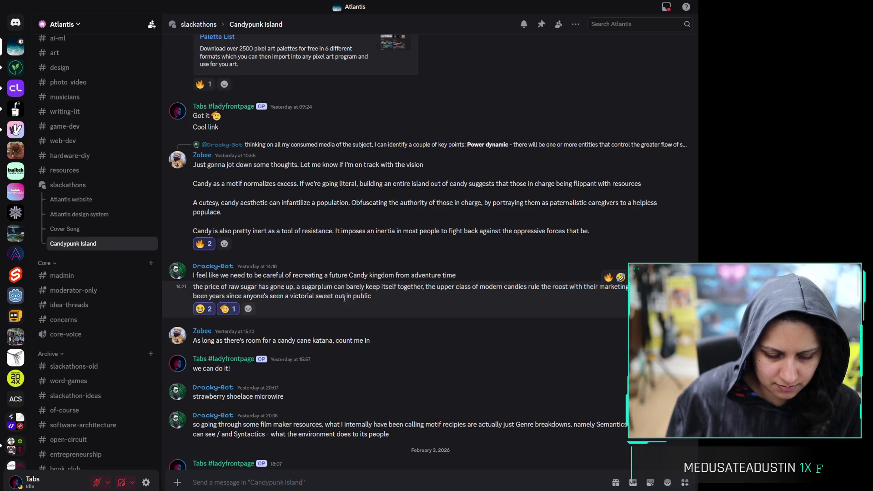
scroll(351, 343, down, 3)
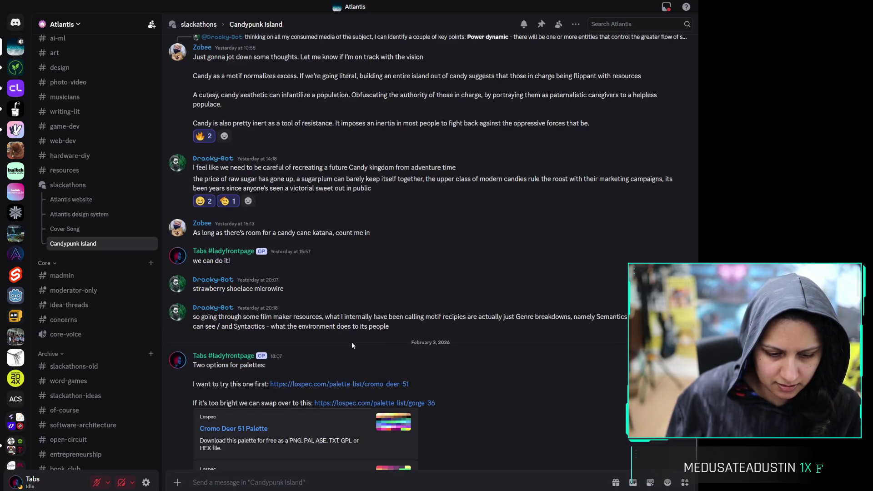
scroll(342, 306, down, 2)
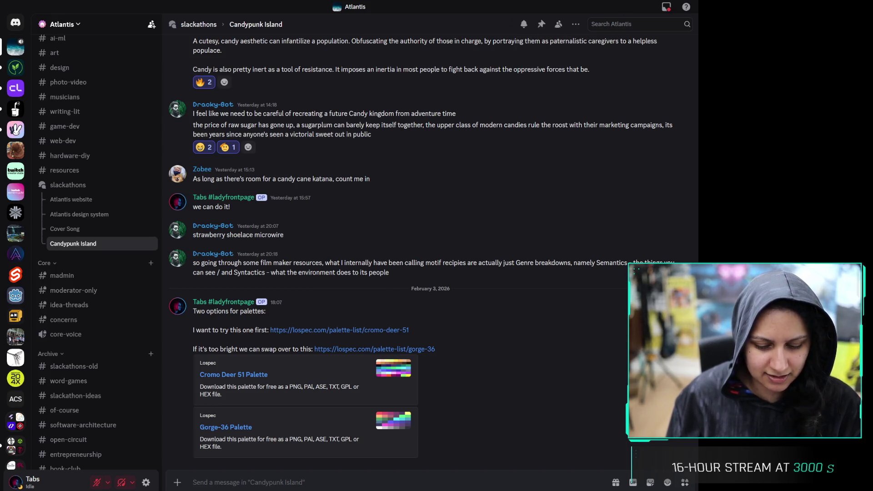
key(alt+Tab)
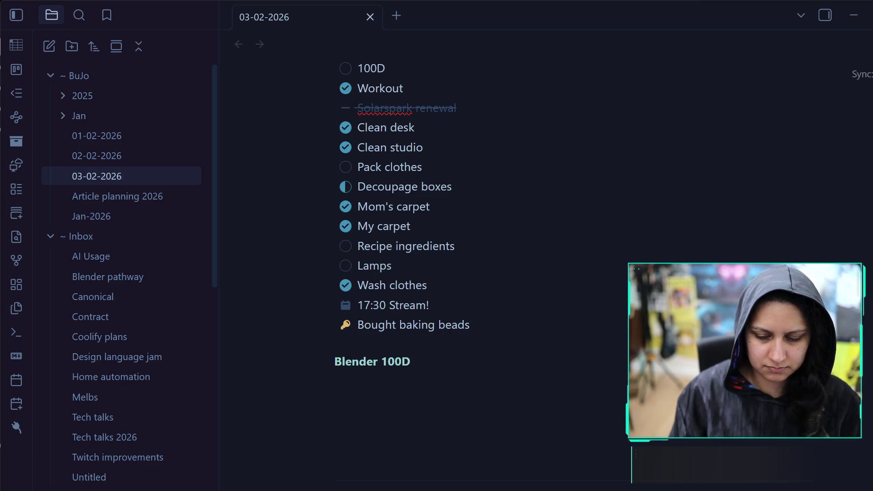
Paste the six scene ideas under Blender 100D and append the owner's name after Island
click(439, 399)
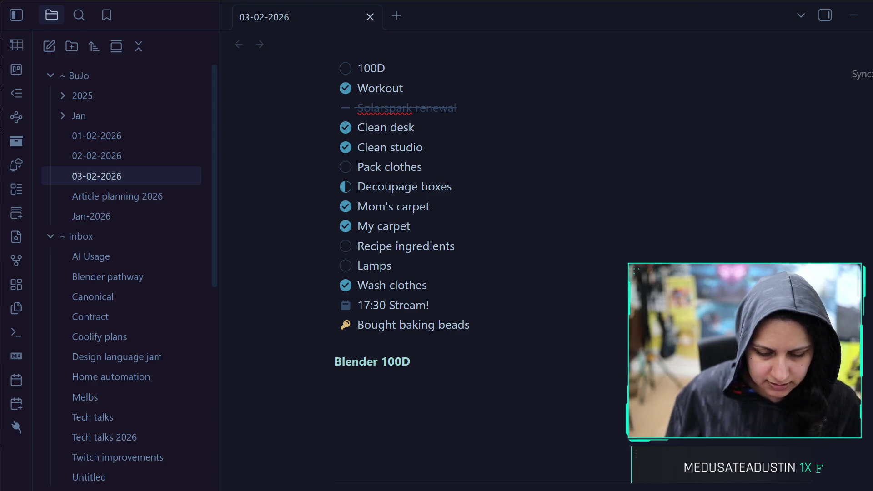
text(Island Archway Factory River of gunk Billboard Graffiti)
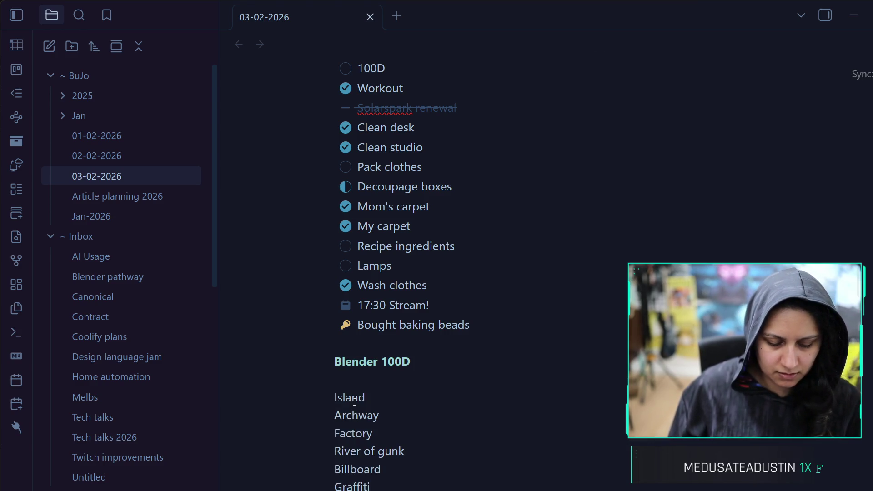
click(382, 398)
text(- )
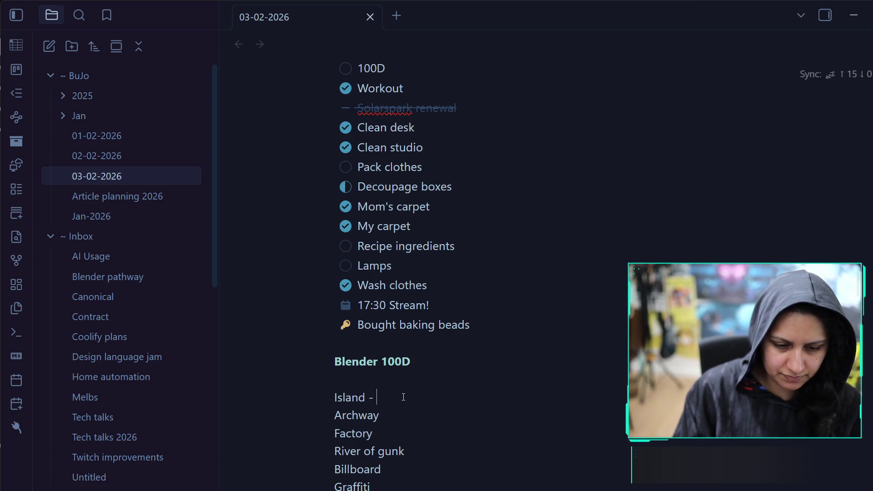
text(Tabs)
click(394, 409)
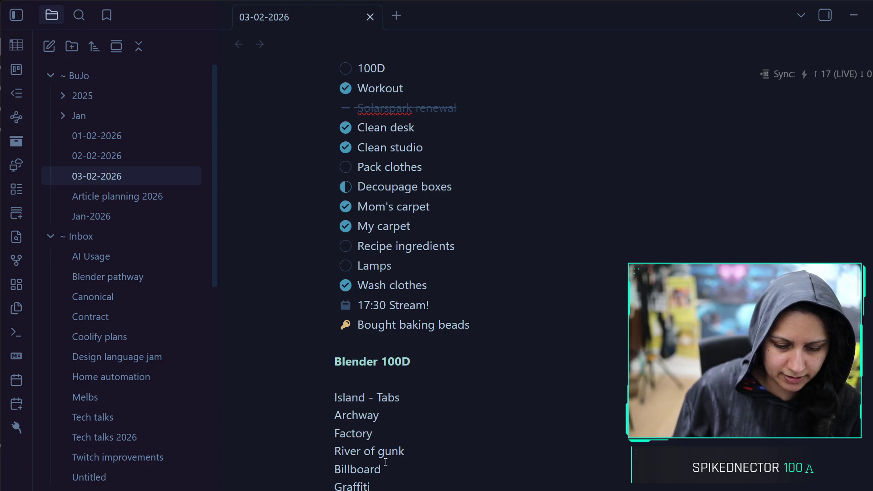
click(388, 484)
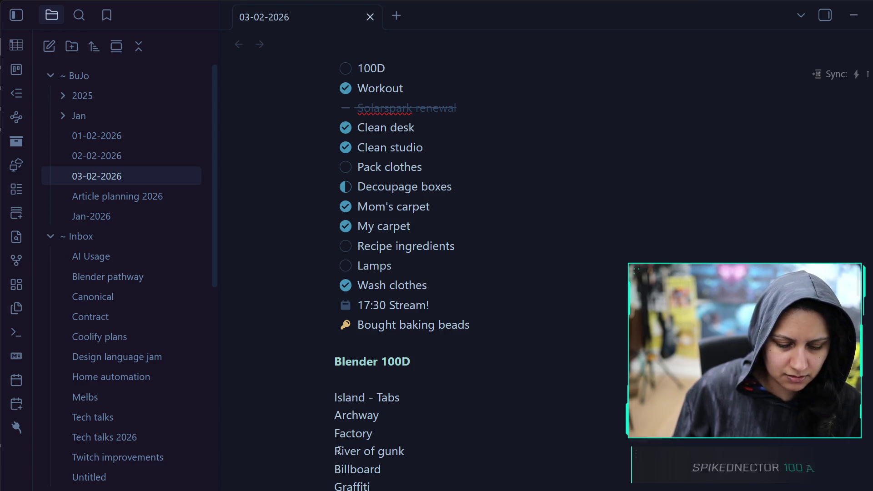
Rewrite the 'River of gunk' idea as 'River of something toxic' (Toxic river)
drag(334, 451, 405, 451)
click(401, 460)
double_click(401, 460)
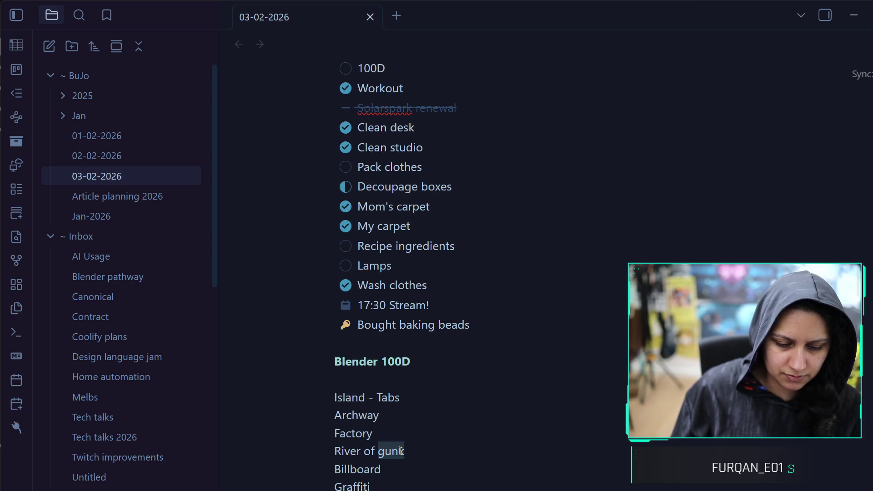
click(426, 446)
double_click(394, 452)
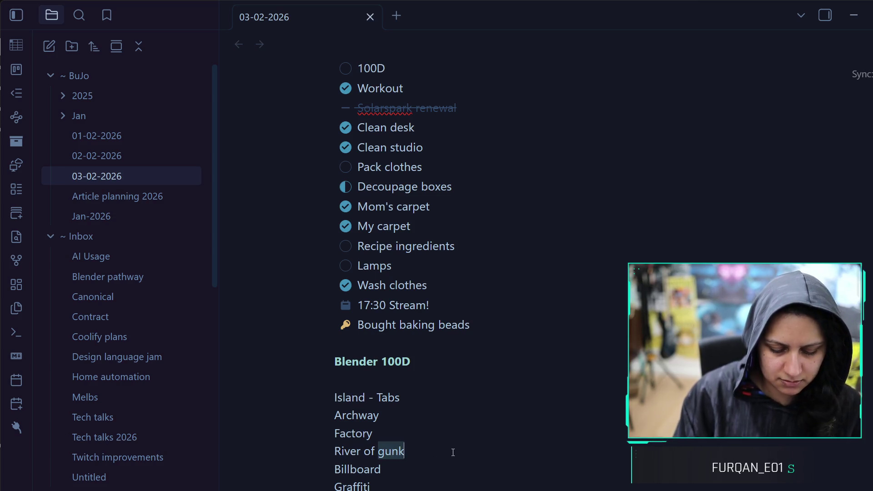
text(something )
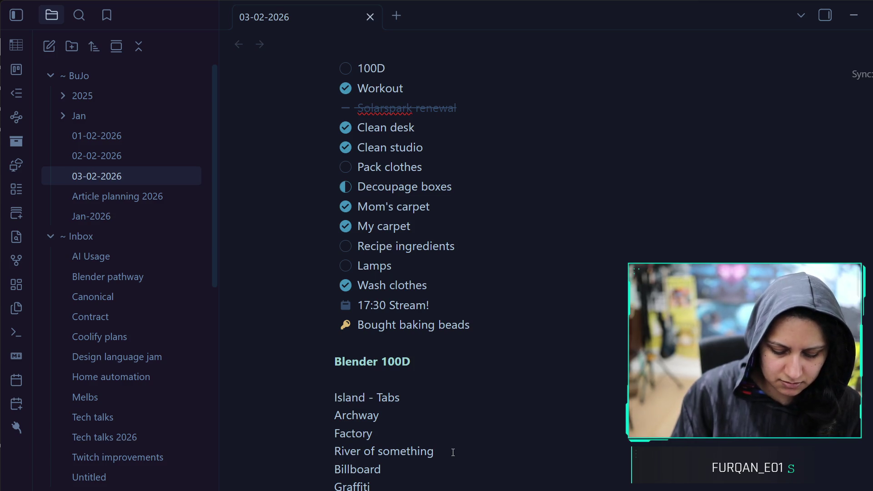
text(bright)
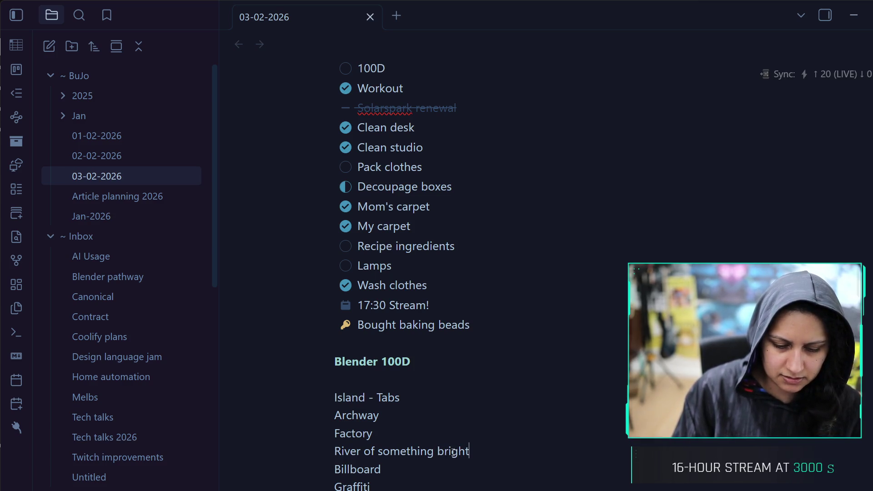
key(BackSpace)
key(BackSpace)
key(BackSpace)
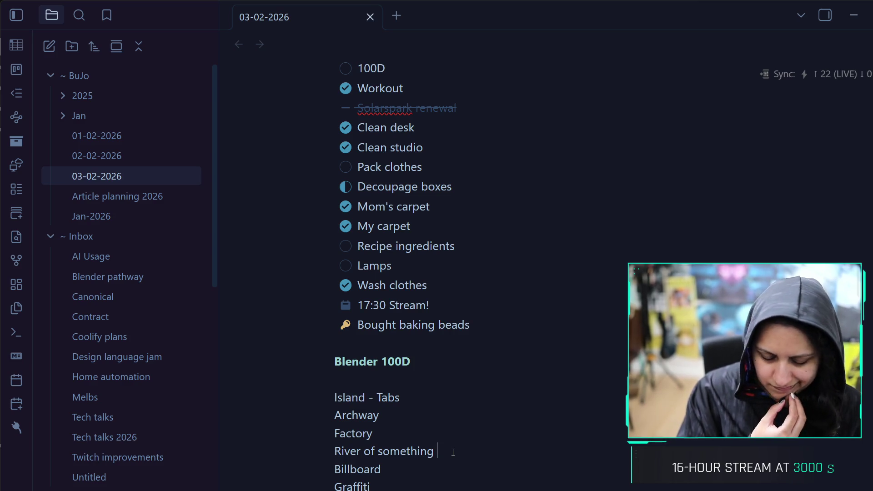
text(toxic)
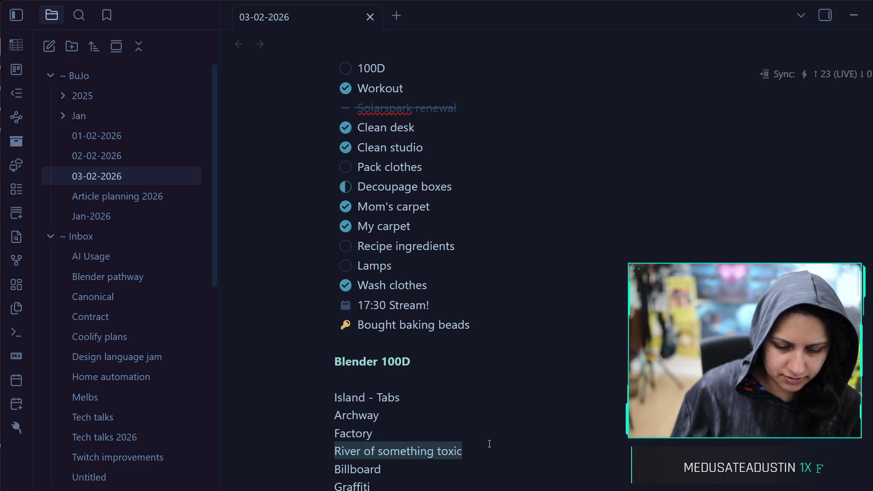
text(Toxic river)
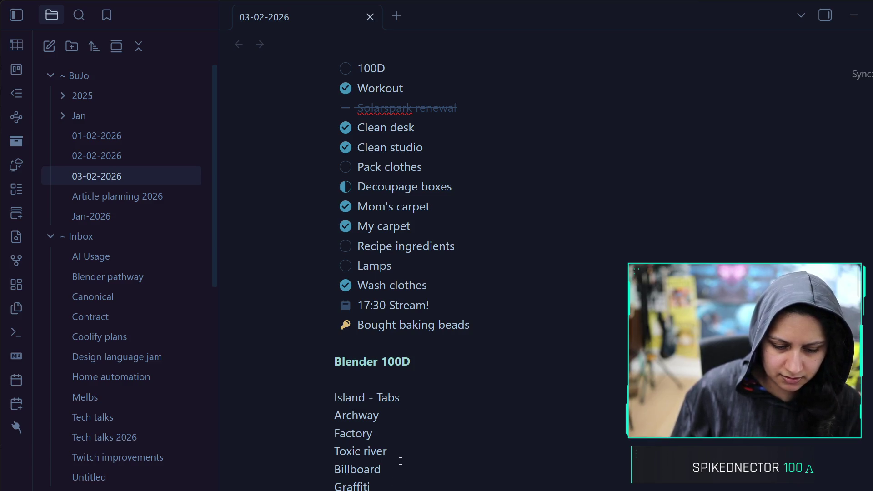
Prefix Billboard with 'Lit', lowercase the b, and append '(with lights or backlit)'
click(335, 469)
text(Light-)
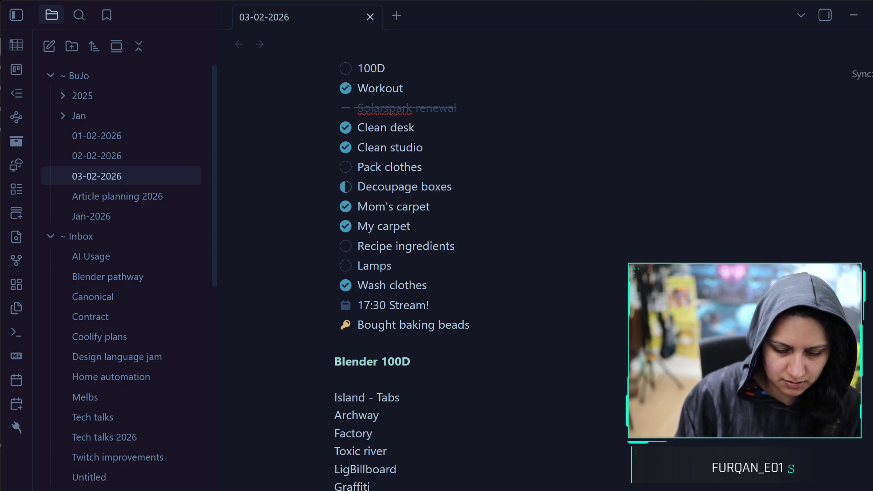
key(BackSpace)
key(BackSpace)
key(BackSpace)
key(BackSpace)
key(BackSpace)
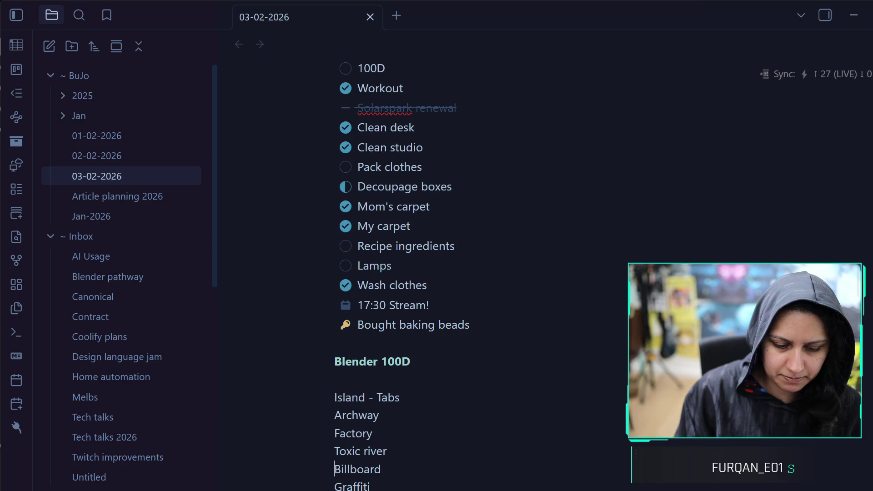
text(Back-)
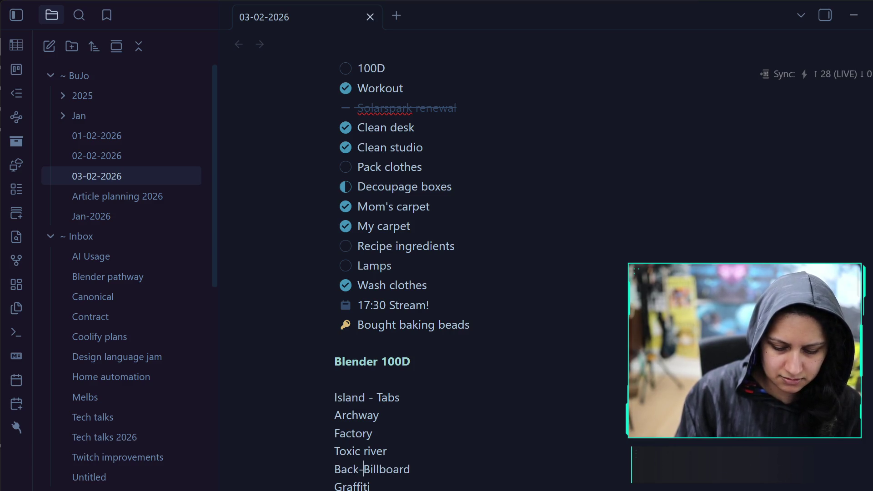
key(BackSpace)
text(li)
key(BackSpace)
key(BackSpace)
key(BackSpace)
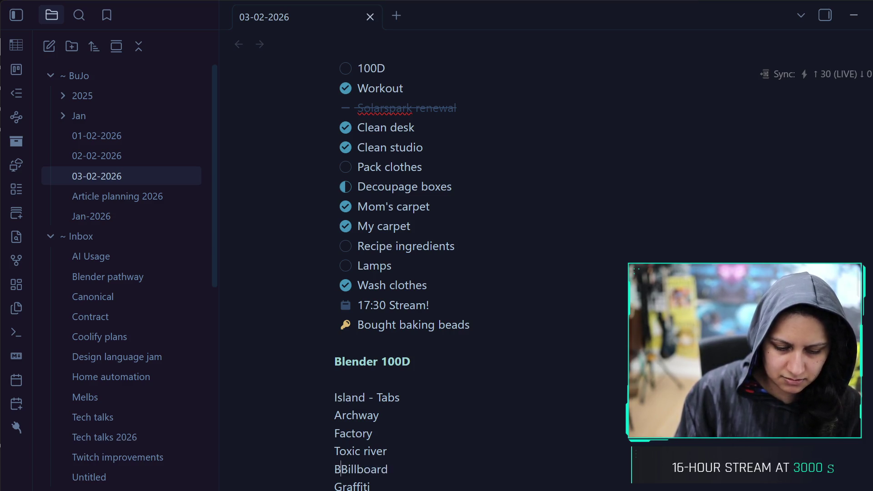
text(Lit)
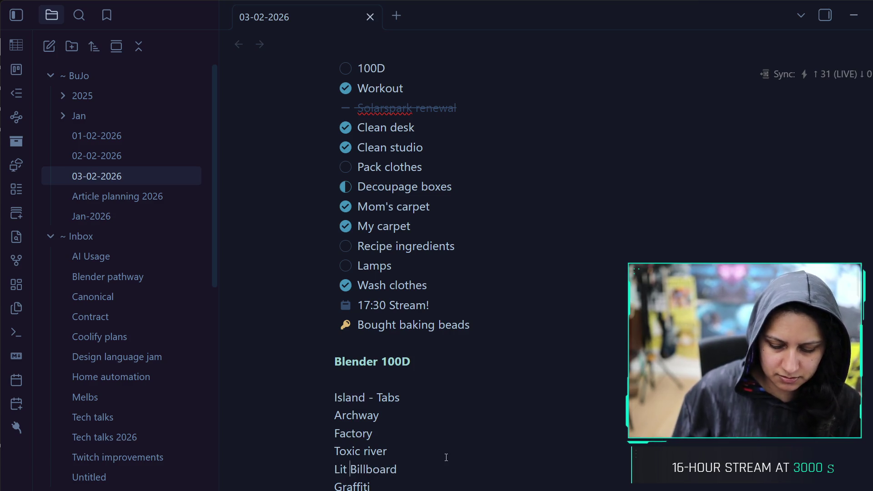
key(Delete)
text(board )
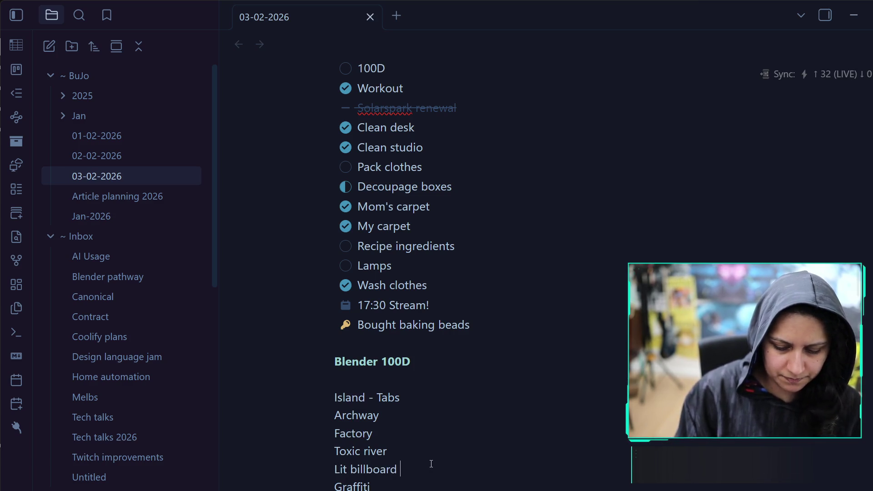
text((with lights or backlit)
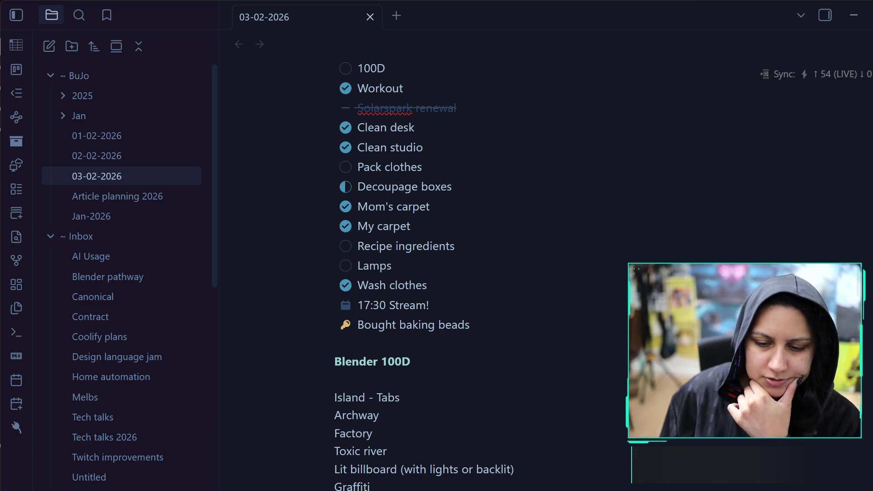
key(alt+Tab)
key(alt+Tab)
Run a Google Images search for 'low poly island' and skim the results
text(low)
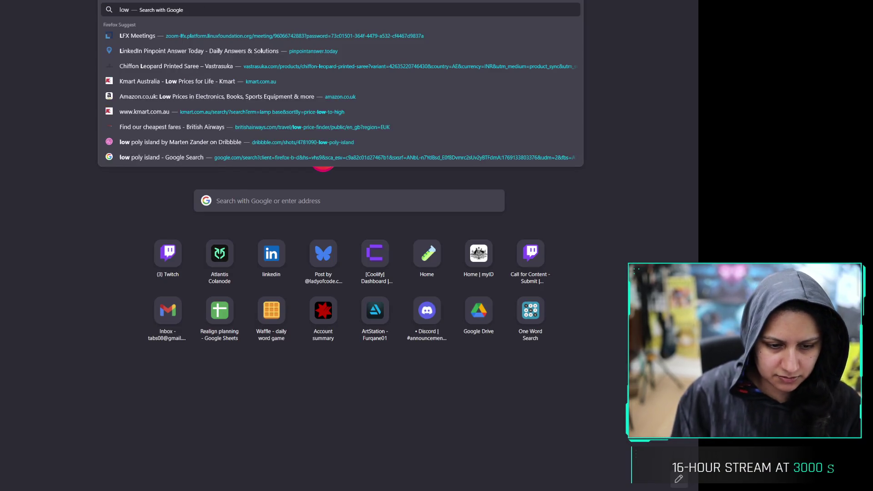
text( islands)
key(Return)
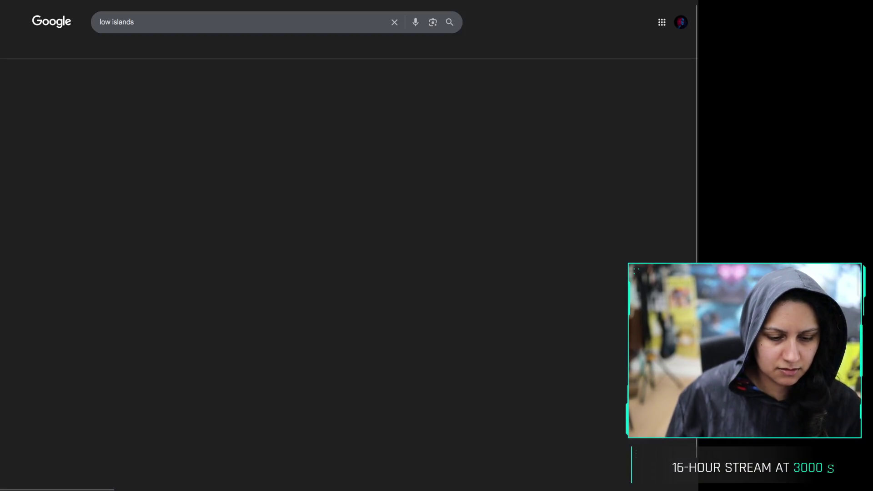
click(159, 50)
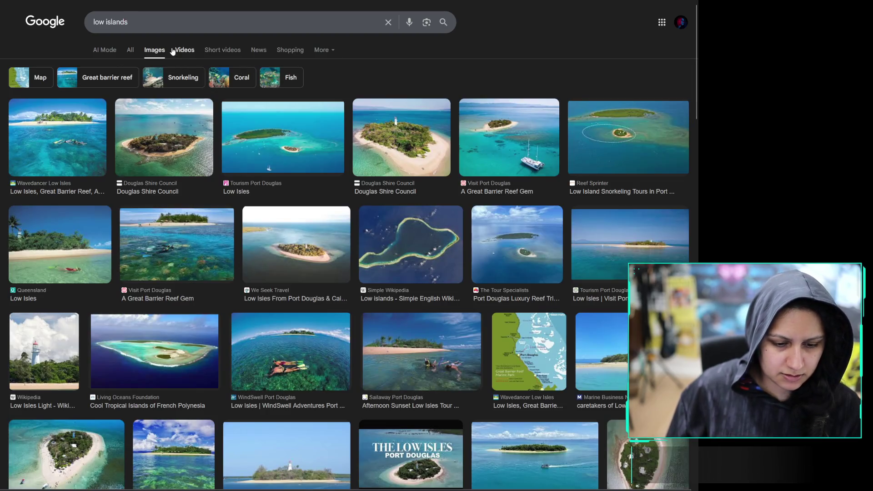
click(173, 22)
key(ctrl+a)
text(low pol)
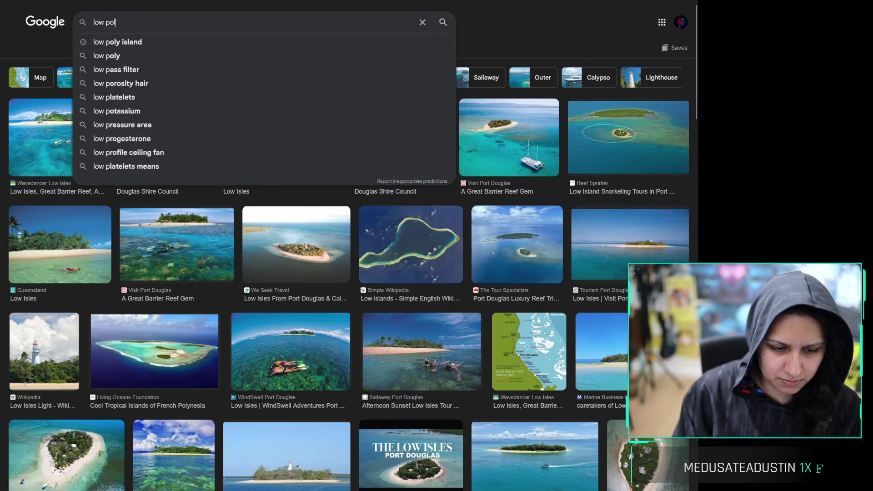
text(y island)
key(Return)
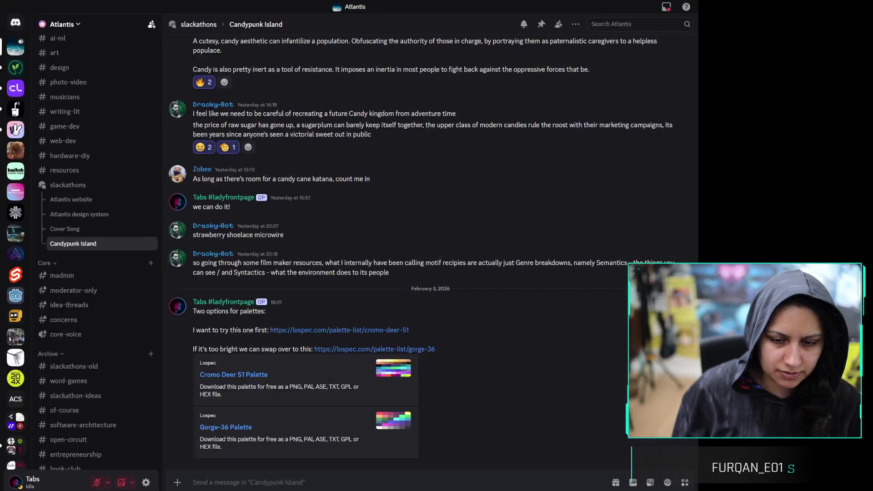
scroll(387, 124, down, 4)
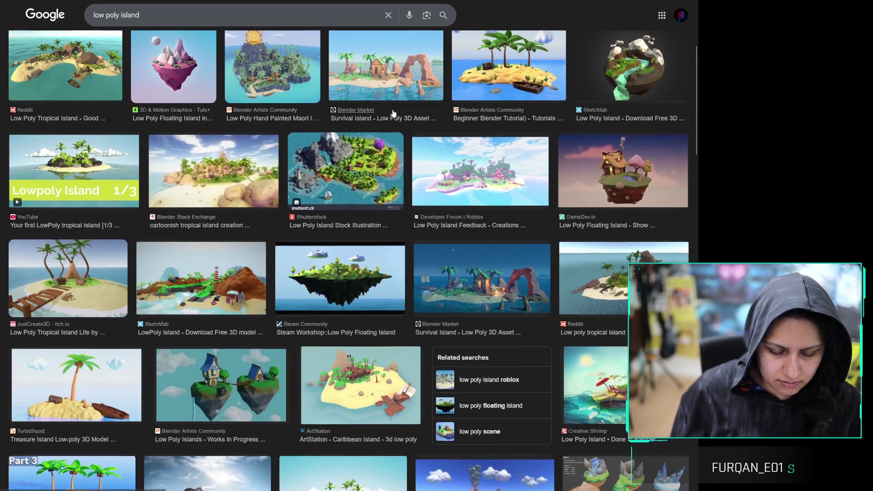
scroll(386, 124, up, 4)
In a new tab, search images for 'cyberpunk scenes 3d models' and preview Free3D, Sketchfab and KitBash3D results
key(ctrl+t)
text(cyberpunk scene)
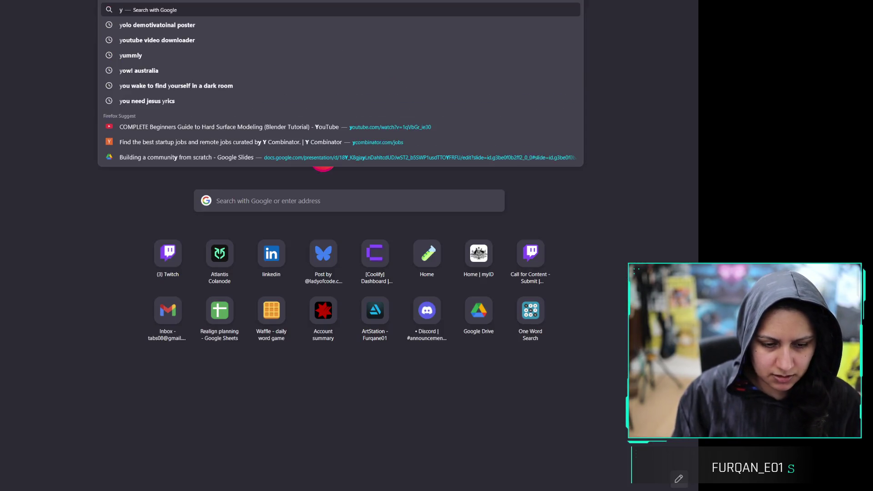
text(s)
key(Return)
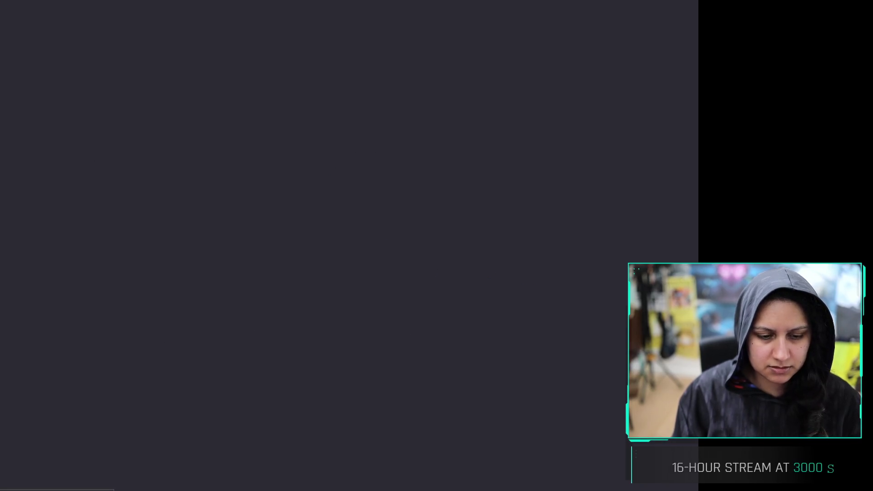
click(161, 49)
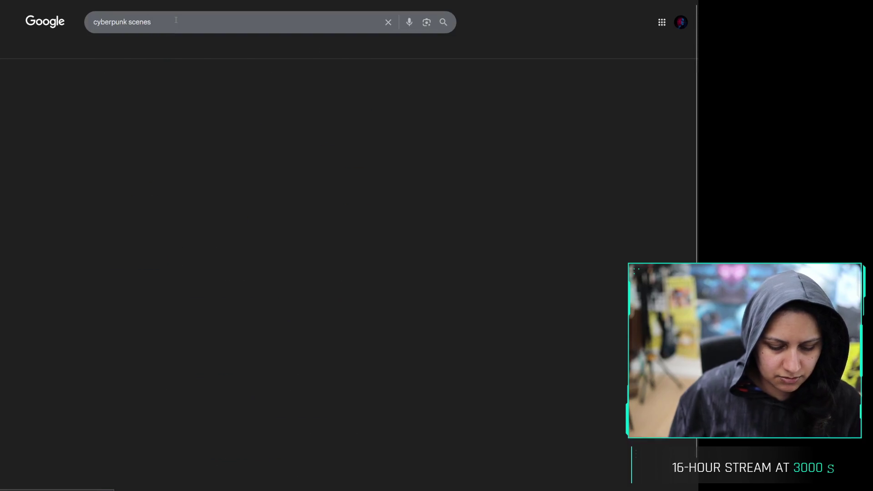
click(176, 20)
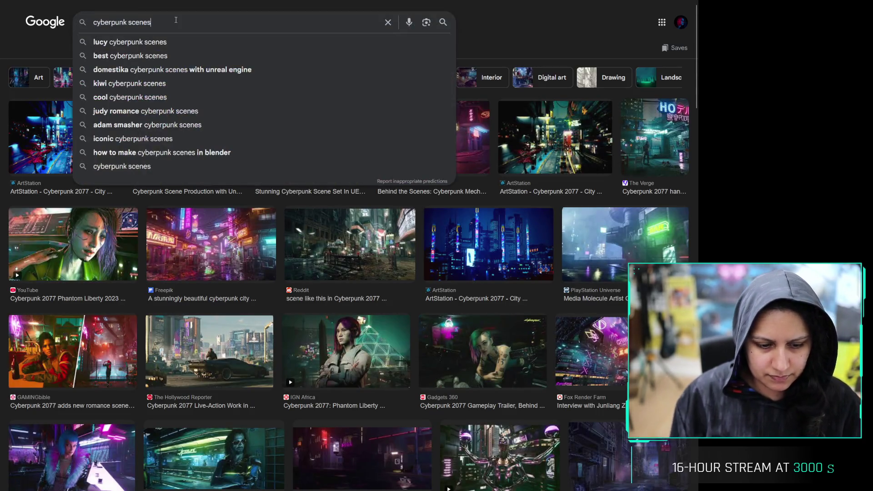
text( 3d models)
key(Return)
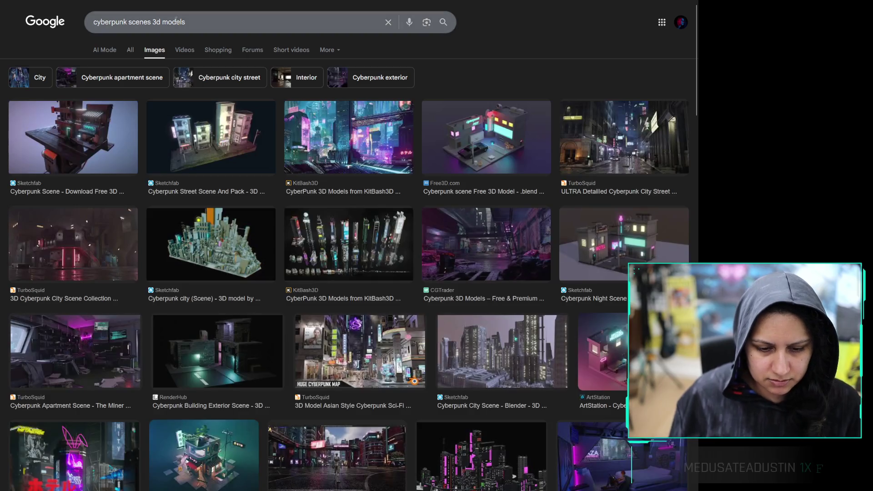
click(481, 142)
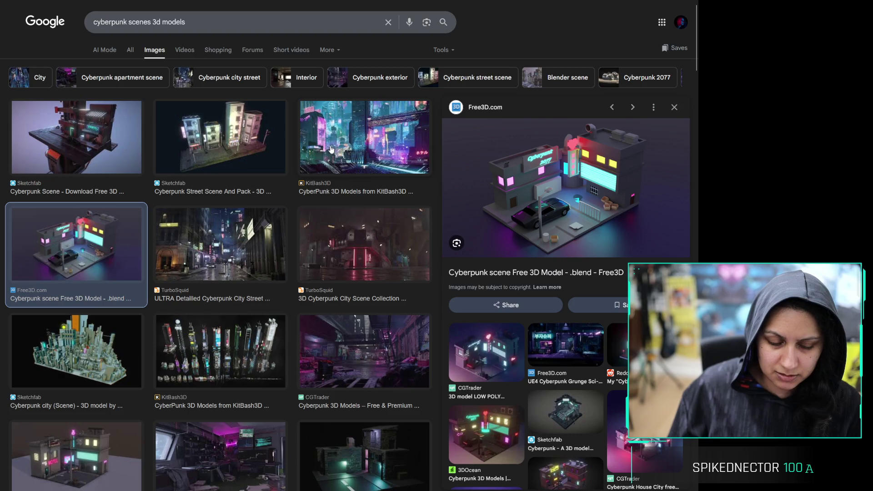
click(277, 145)
click(346, 136)
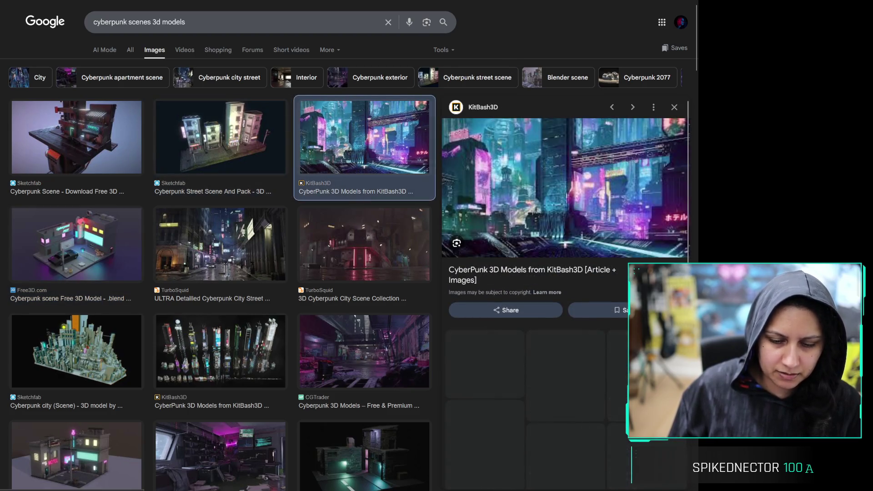
Glance at Discord and the daily note, then return to the low poly island results
key(alt+Tab)
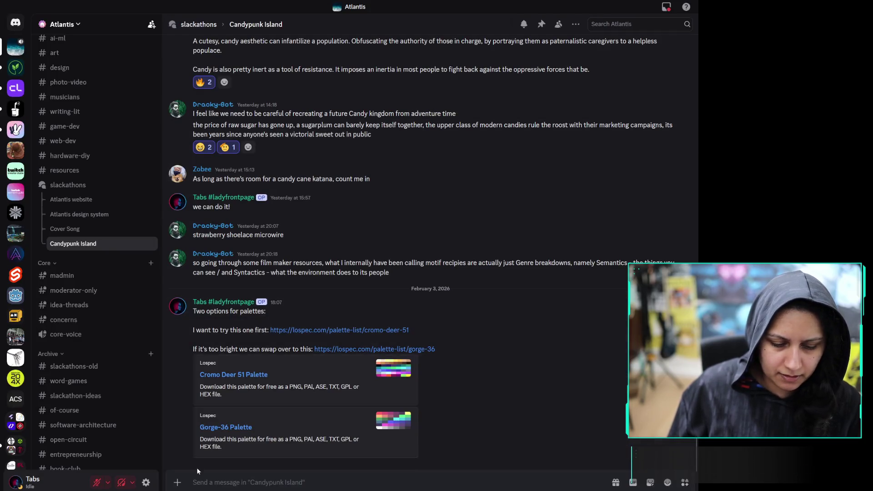
key(alt+Tab)
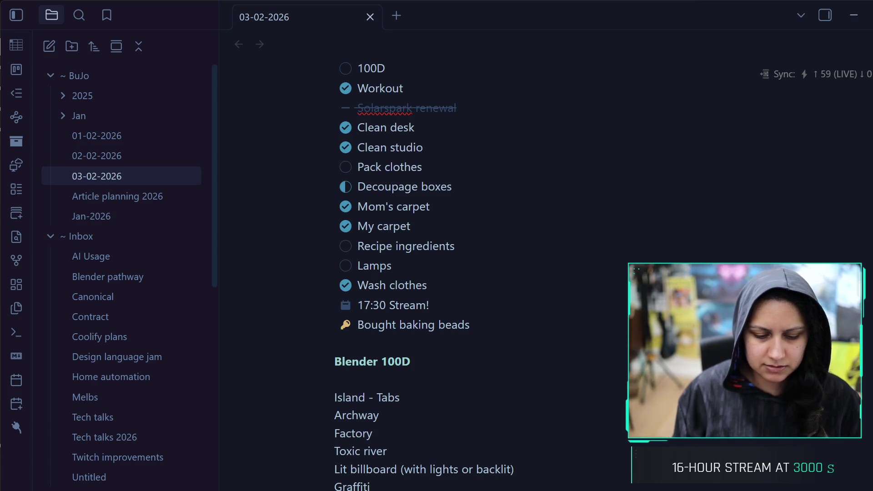
click(854, 15)
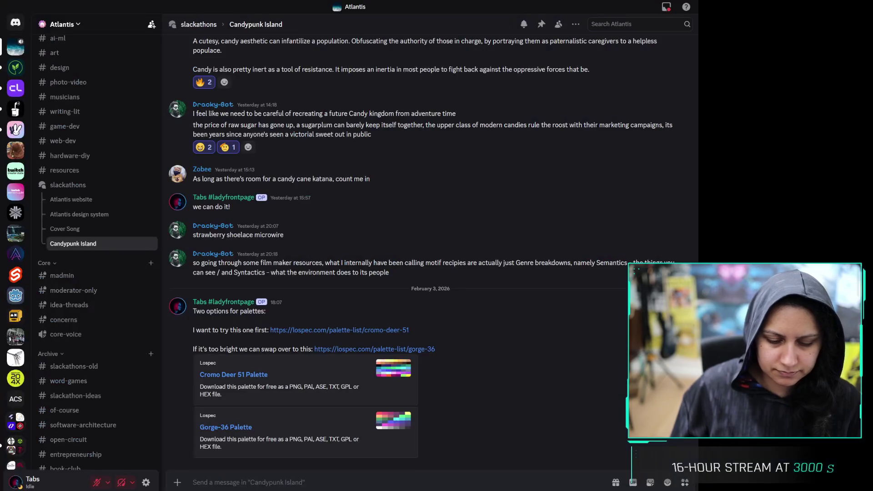
key(alt+Tab)
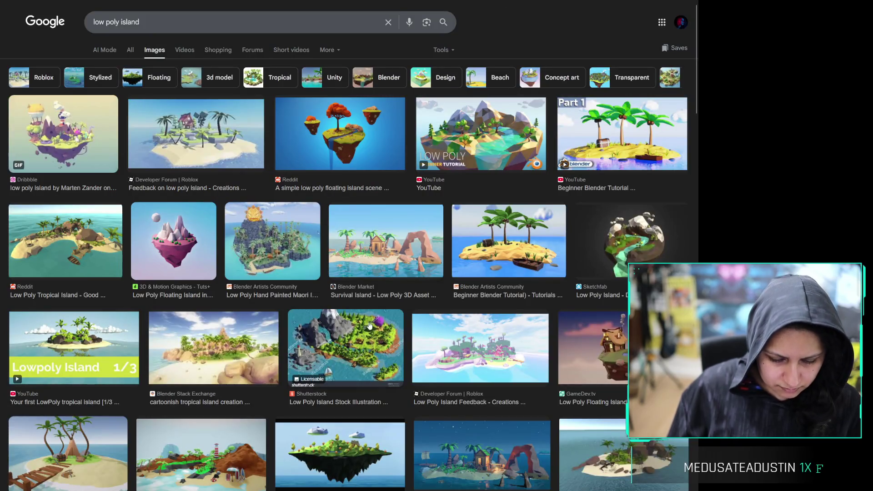
Preview the ArtStation flying islands and Reddit low poly island images further down
scroll(568, 275, down, 3)
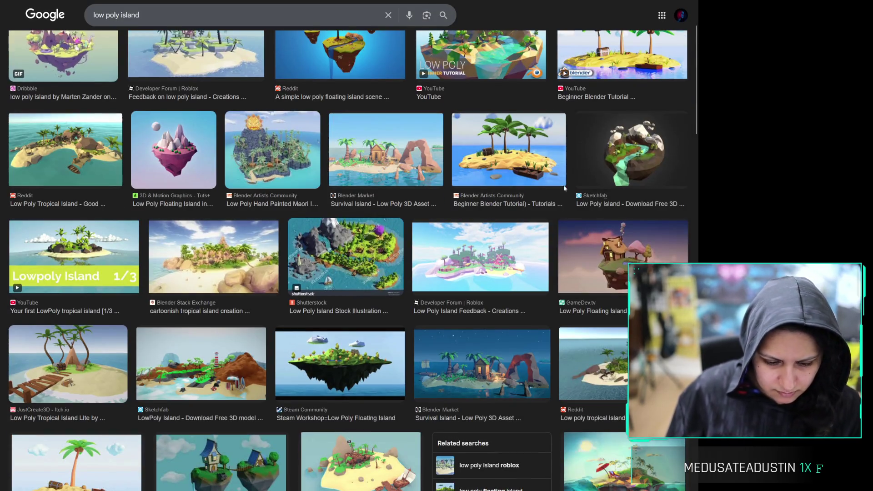
scroll(386, 267, down, 3)
scroll(387, 267, down, 3)
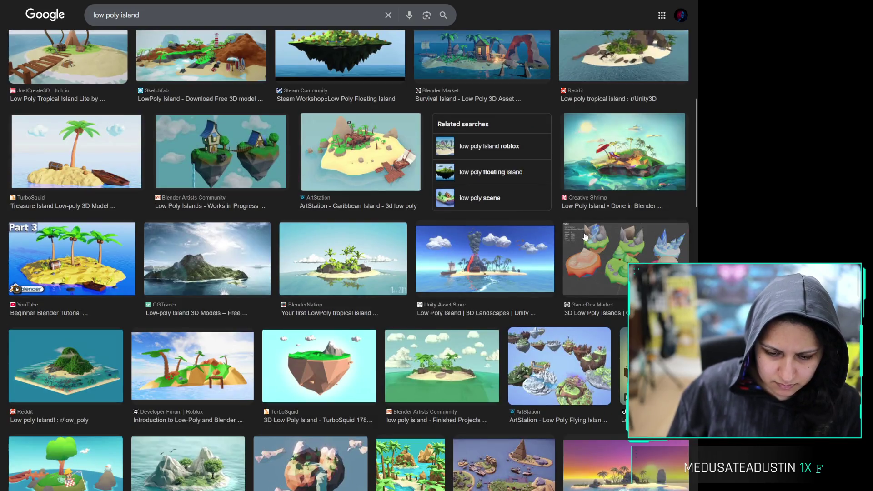
click(578, 348)
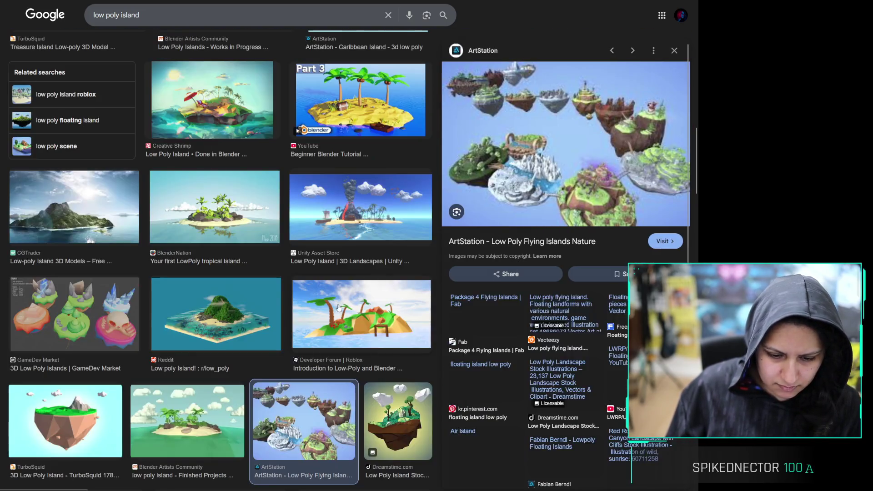
click(336, 317)
click(231, 304)
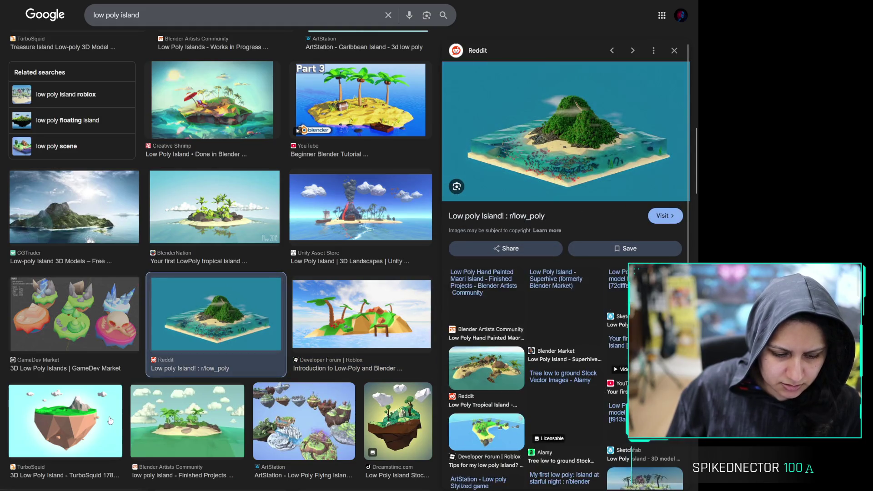
Preview the Blender Stack Exchange, GameDev.tv, JustCreate3D, Shutterstock and Roblox island images
scroll(122, 330, up, 4)
scroll(122, 331, up, 4)
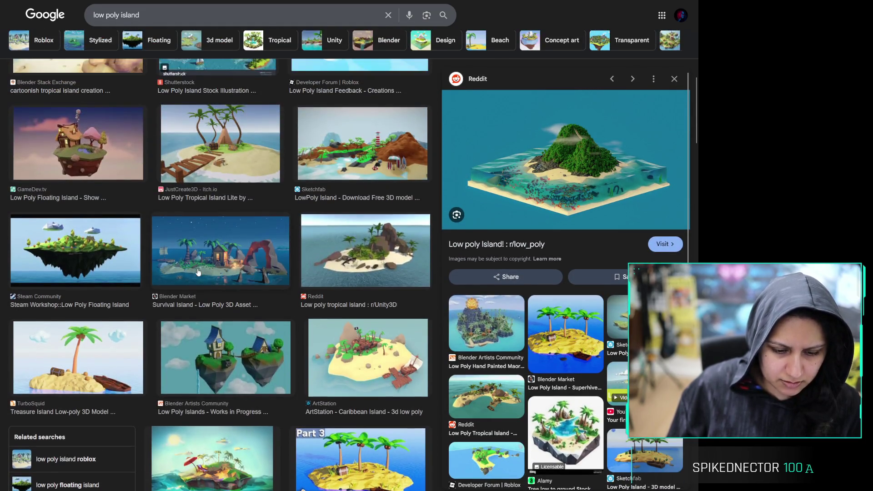
scroll(141, 243, up, 2)
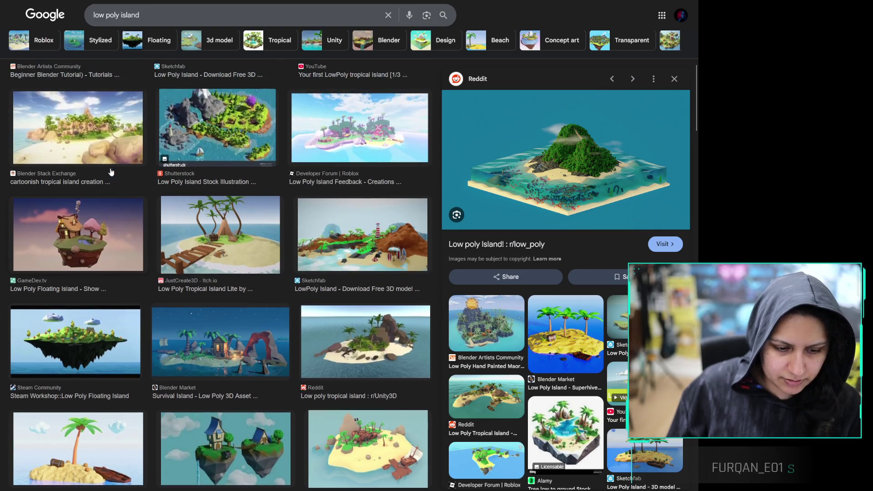
click(109, 181)
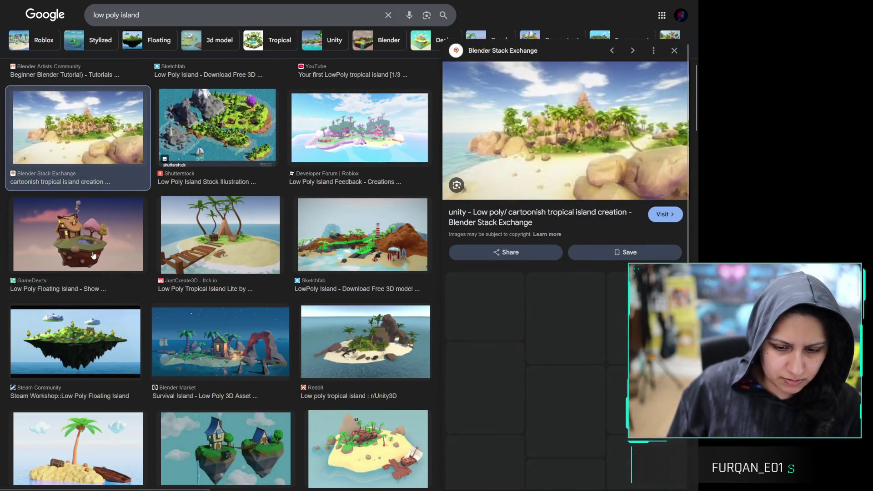
click(91, 250)
click(201, 252)
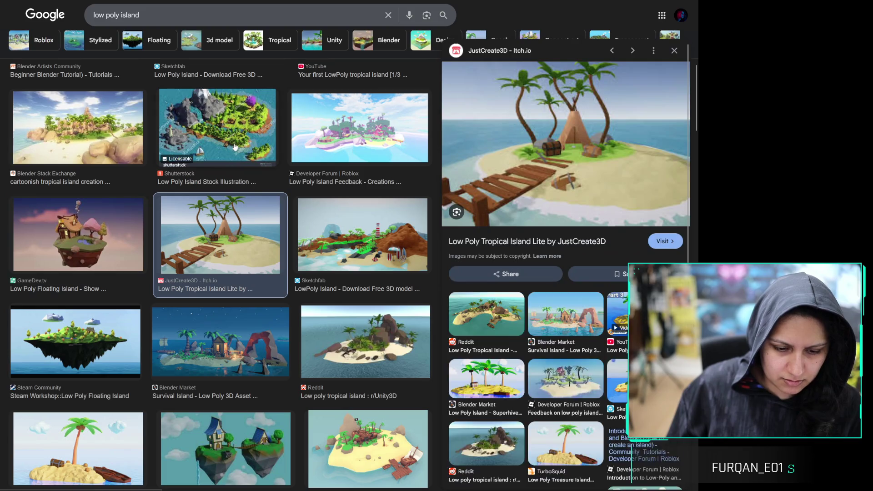
click(217, 128)
click(348, 123)
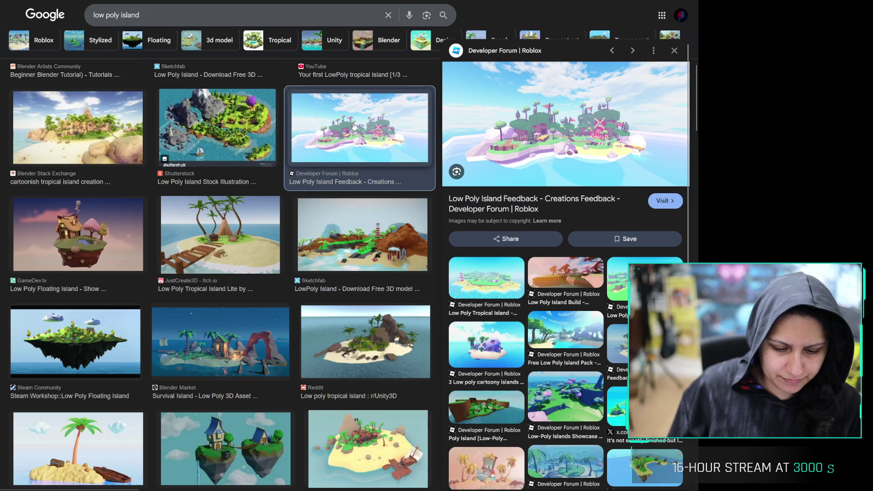
key(alt+Tab)
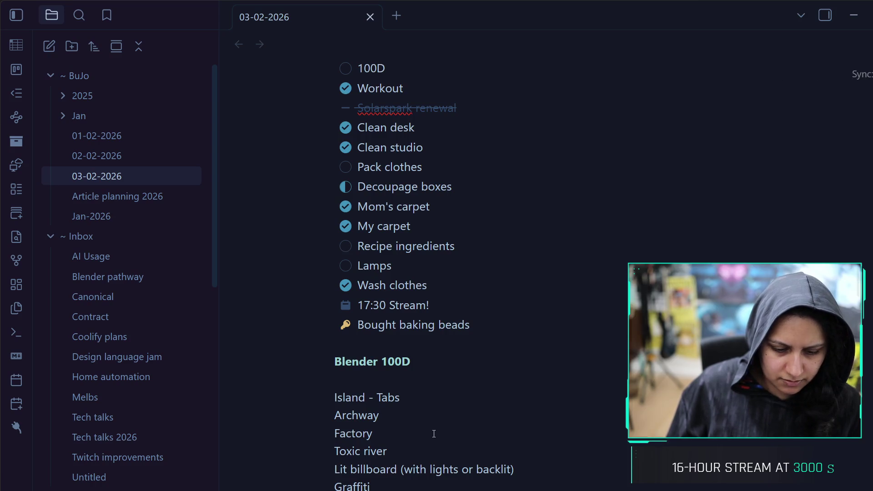
Add '?' after Factory and a 'General vibe: city/industrial area' line under the Blender 100D heading
click(434, 433)
text(?)
click(421, 378)
key(Return)
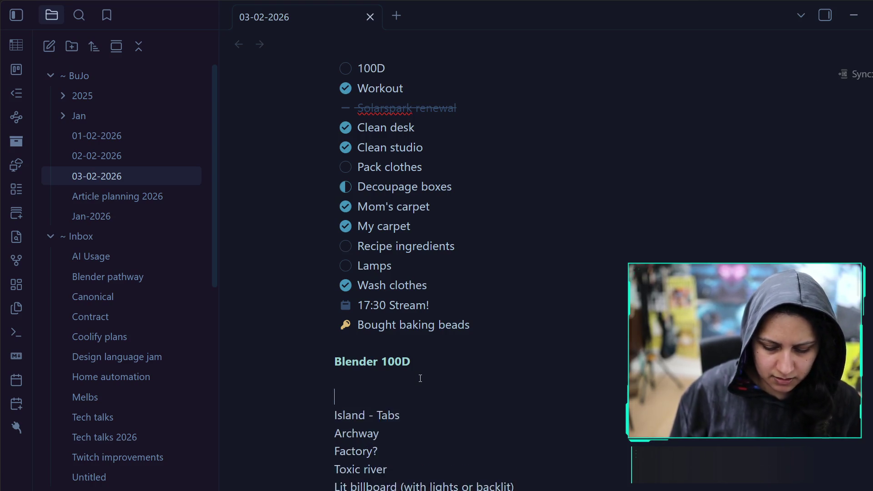
text(General vib)
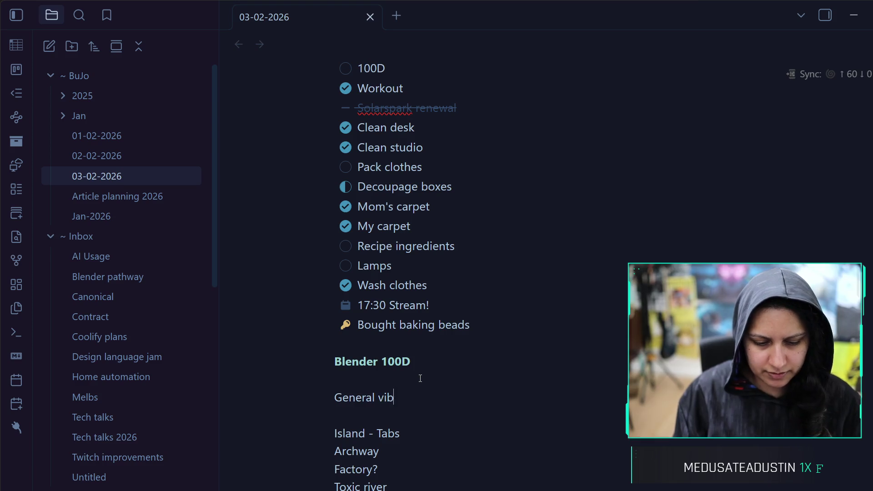
text(e: city/)
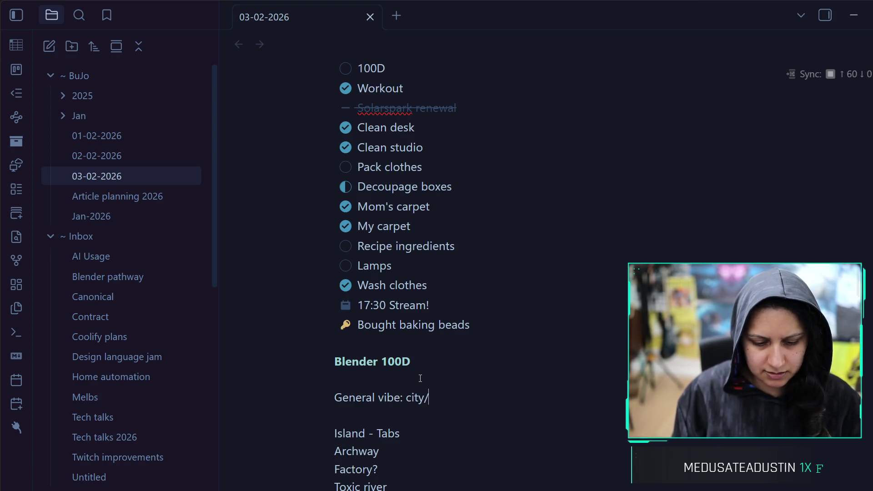
text(industrial )
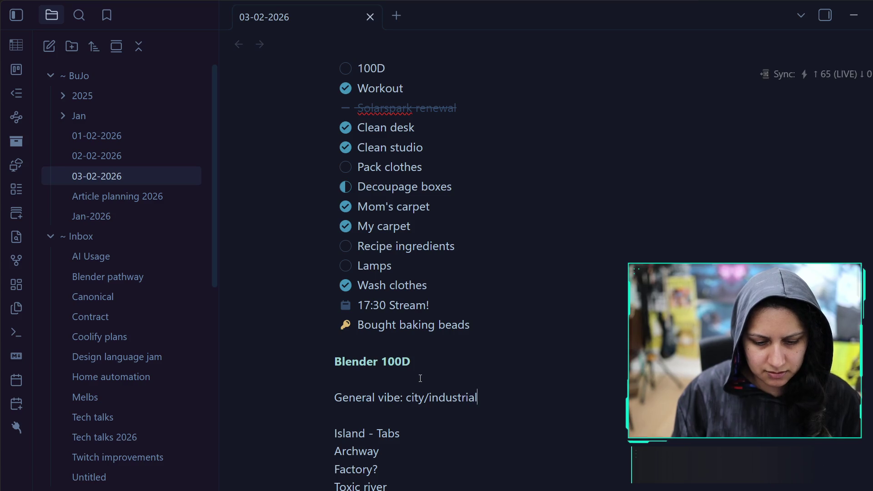
text(area)
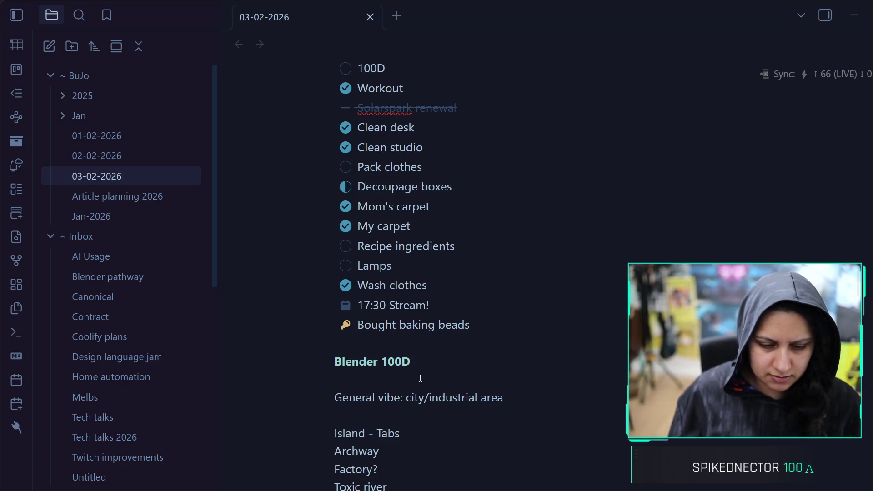
click(419, 470)
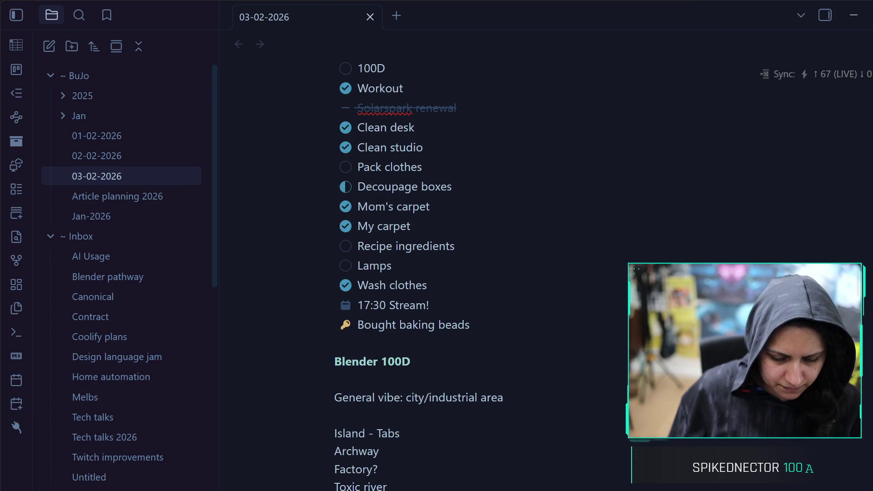
click(853, 15)
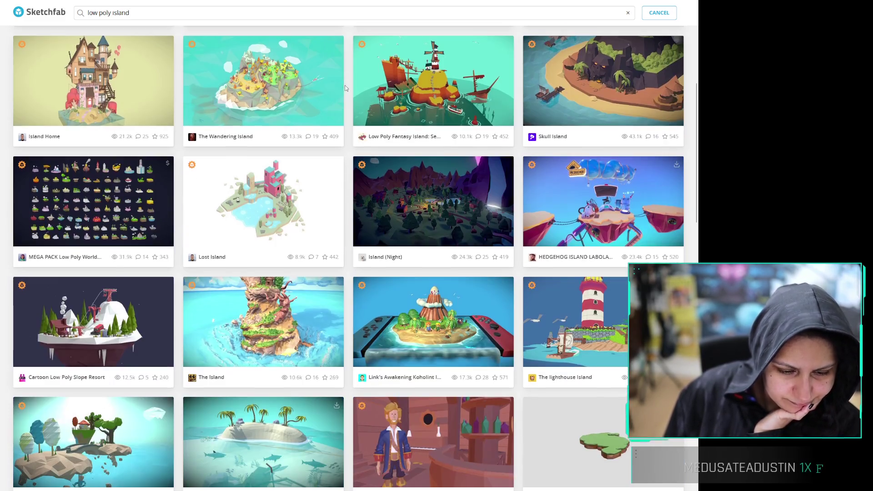
scroll(348, 84, down, 3)
scroll(336, 109, down, 3)
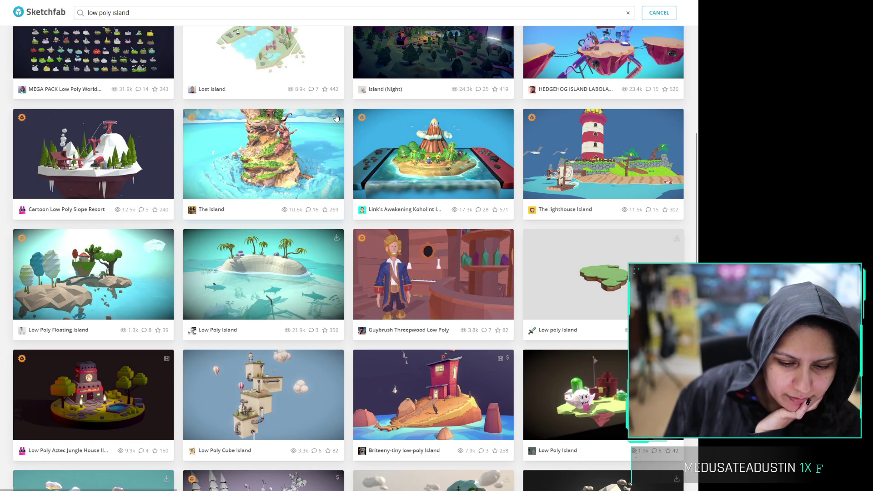
scroll(348, 104, down, 3)
scroll(349, 103, down, 3)
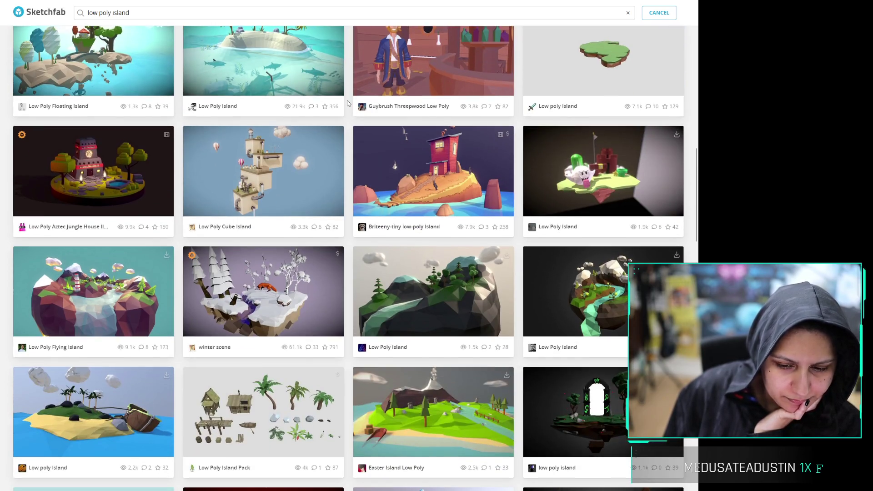
scroll(348, 107, down, 3)
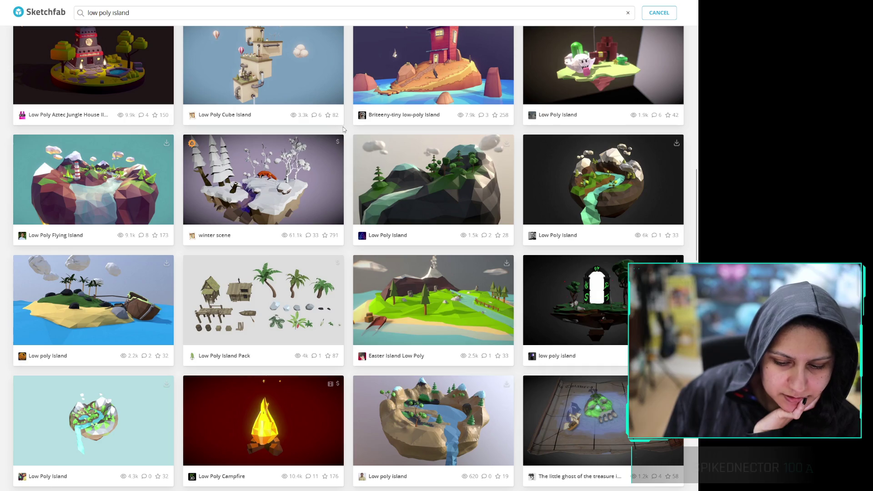
scroll(343, 127, down, 2)
scroll(344, 130, down, 2)
scroll(346, 136, down, 5)
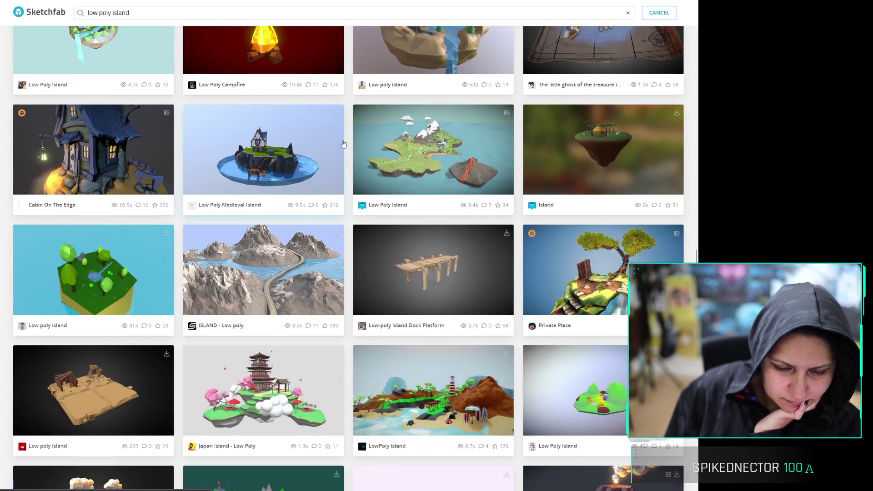
scroll(348, 114, down, 4)
key(alt+Tab)
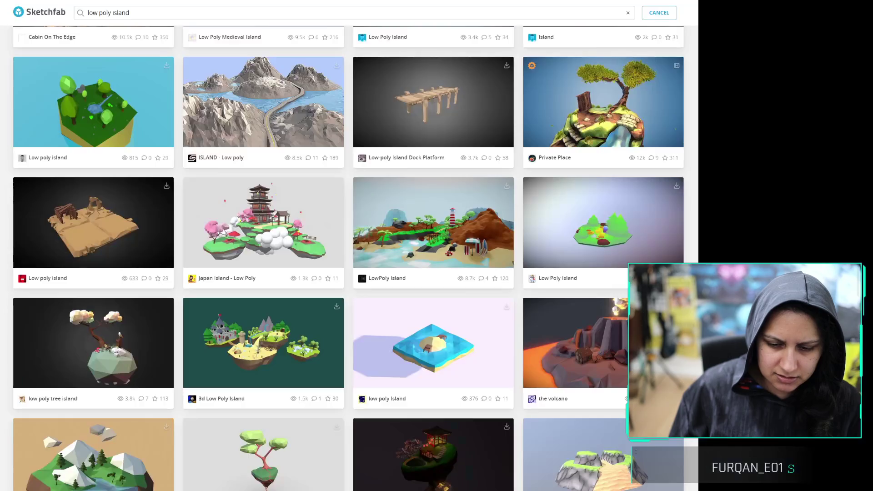
scroll(356, 202, down, 2)
scroll(356, 202, down, 5)
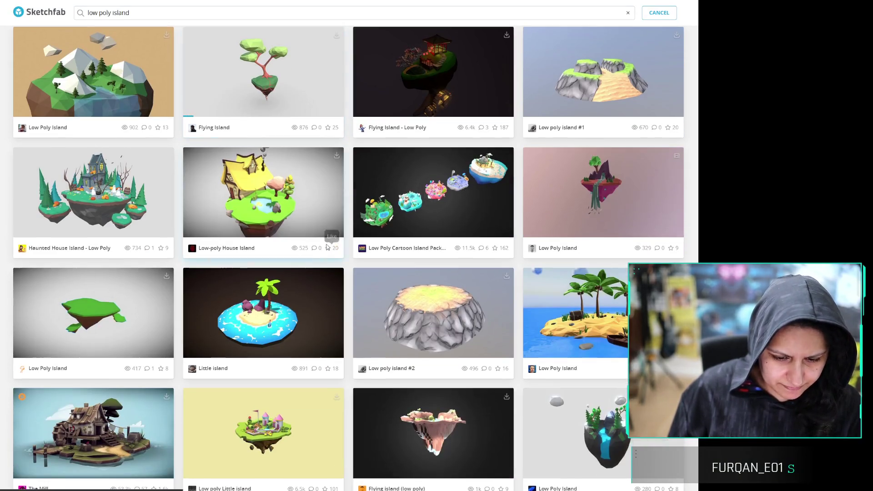
scroll(379, 108, down, 3)
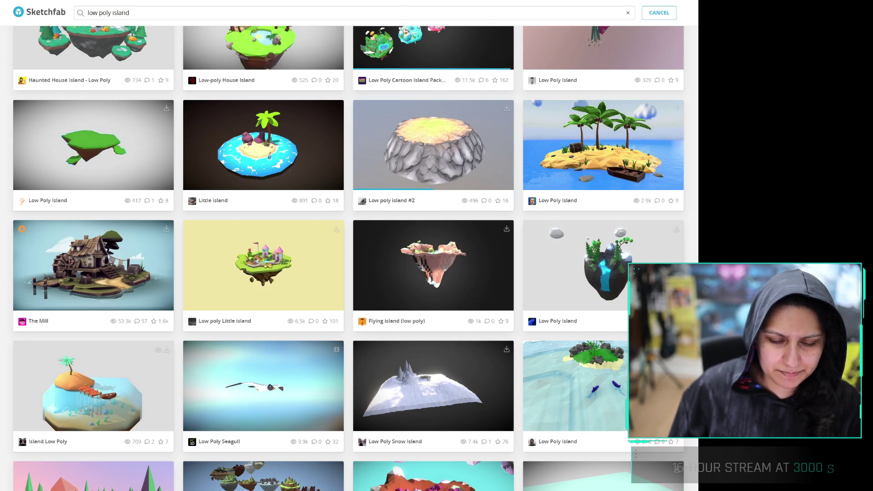
key(alt+Tab)
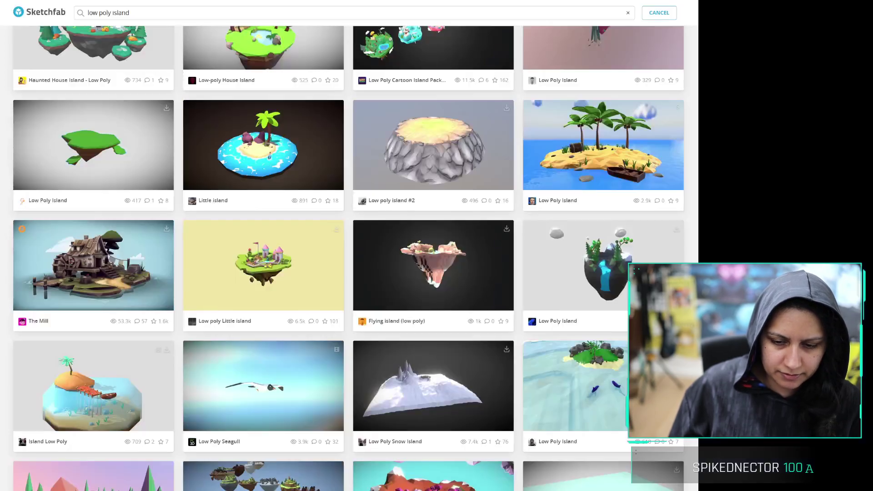
scroll(315, 273, down, 10)
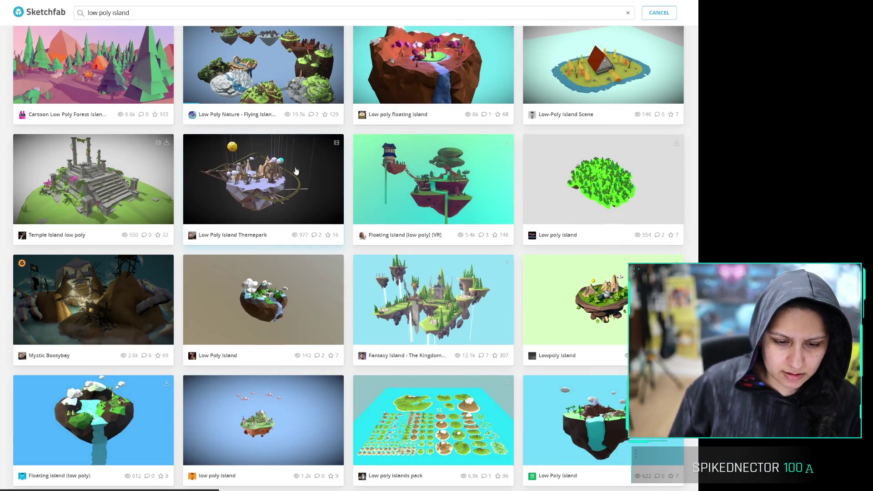
scroll(346, 129, down, 5)
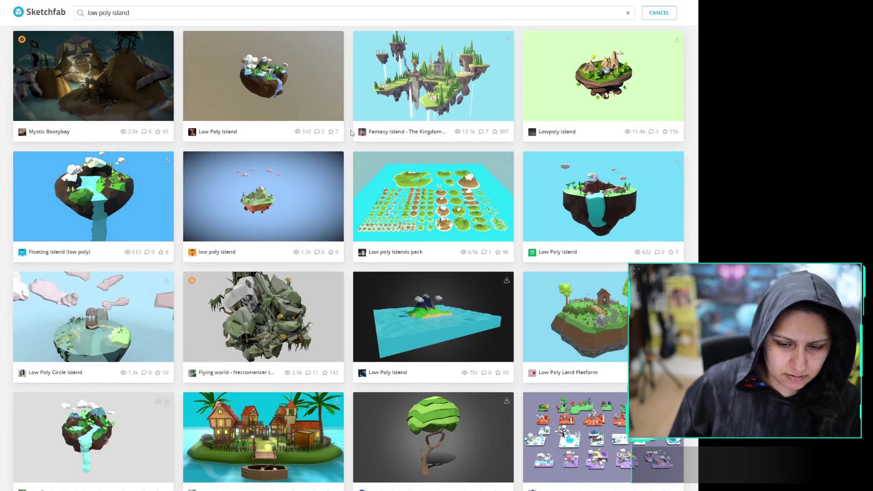
scroll(350, 137, down, 7)
scroll(349, 146, down, 7)
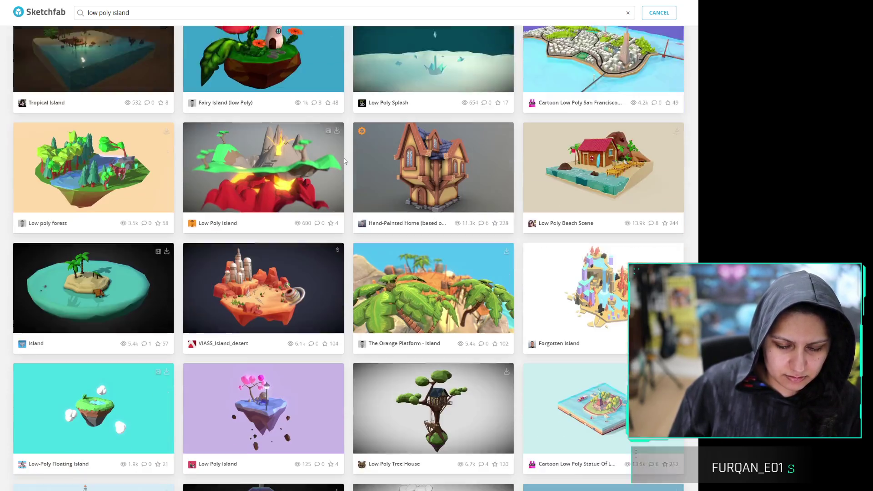
scroll(346, 162, down, 5)
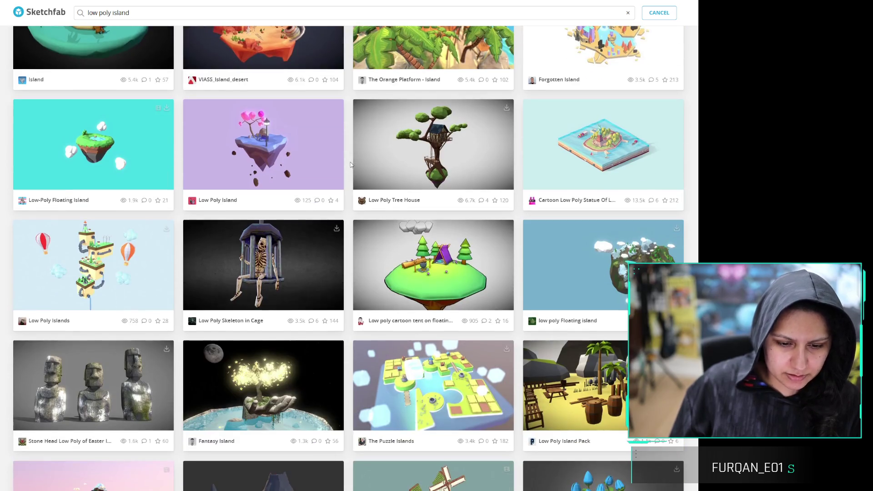
scroll(351, 170, down, 1)
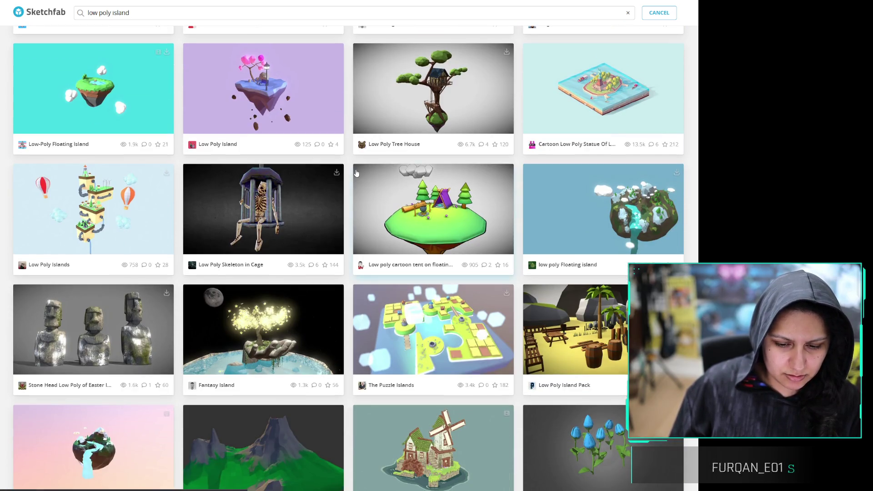
scroll(355, 171, down, 5)
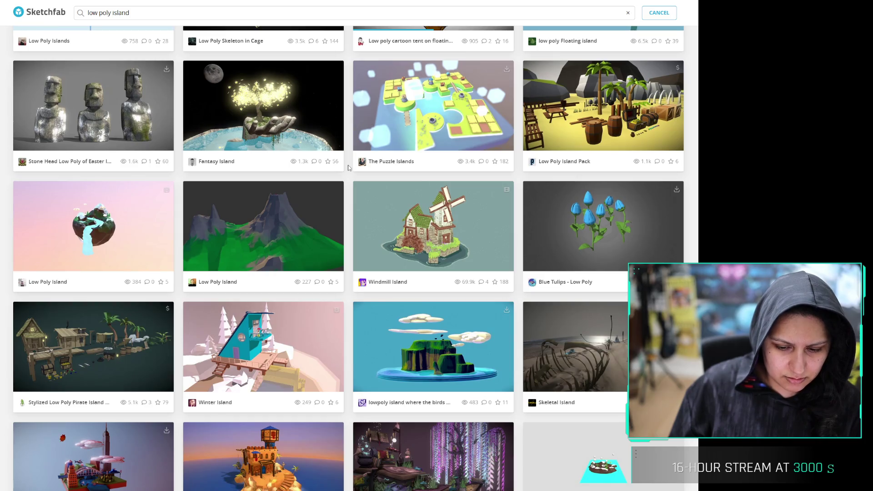
scroll(349, 166, down, 4)
scroll(347, 164, down, 4)
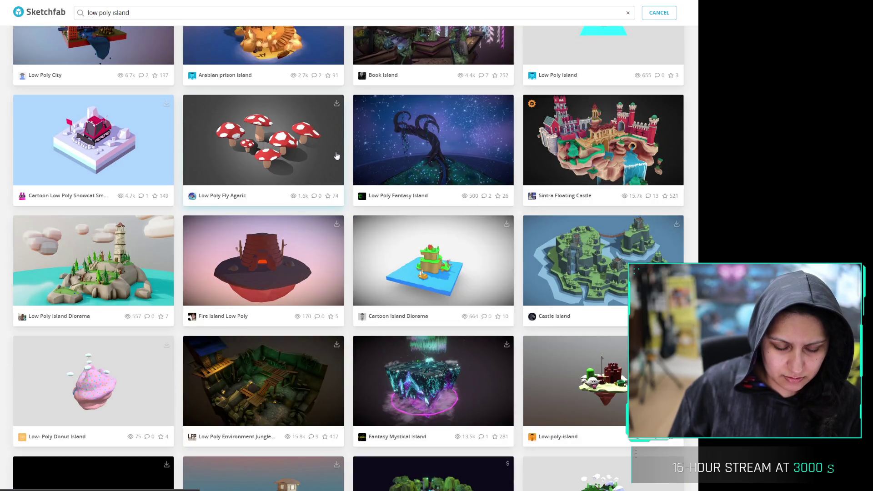
scroll(361, 78, down, 3)
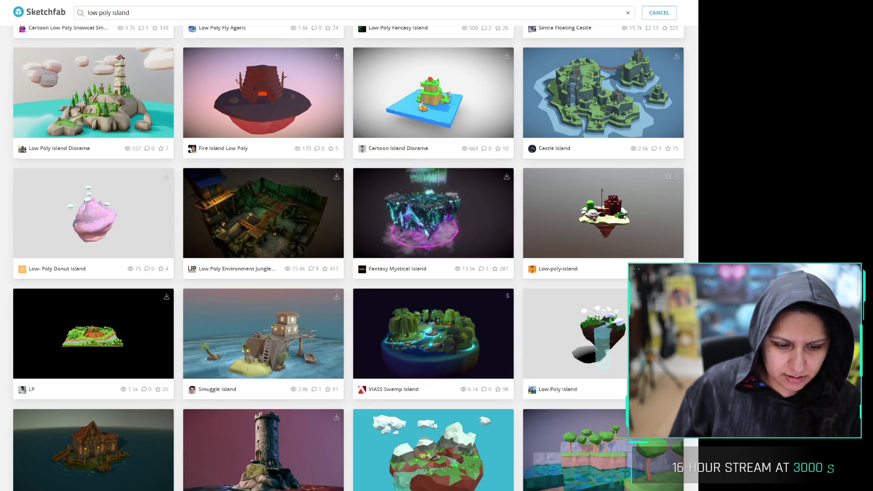
key(alt+Tab)
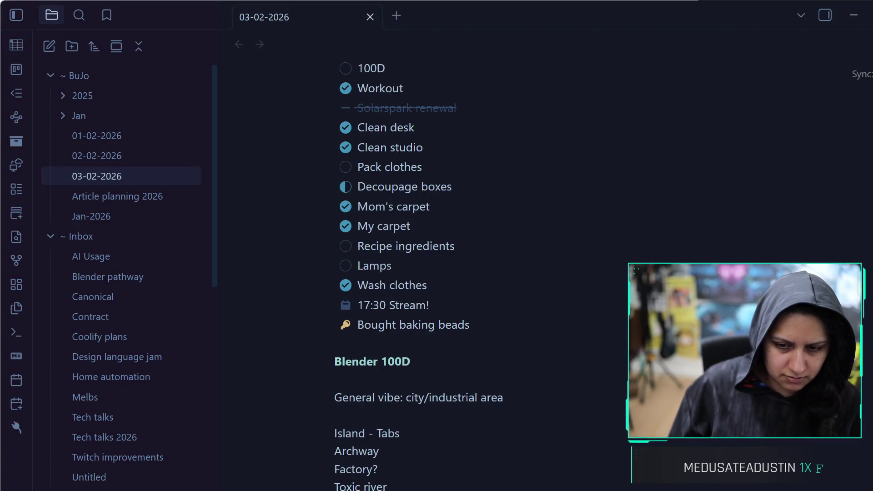
key(alt+Tab)
scroll(394, 186, down, 5)
scroll(337, 175, down, 7)
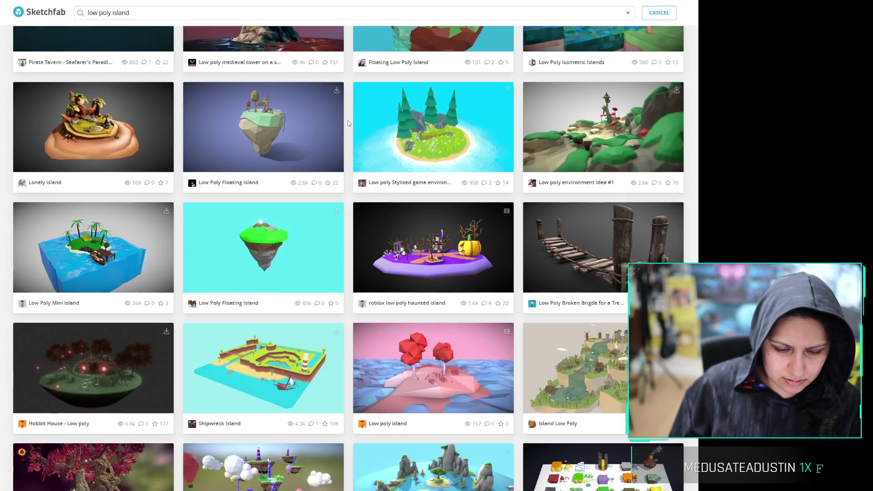
scroll(349, 114, down, 4)
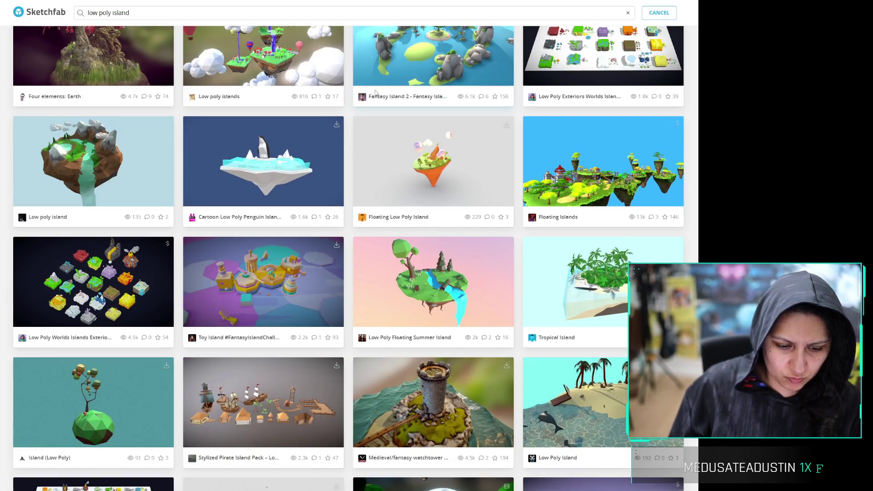
scroll(375, 93, down, 4)
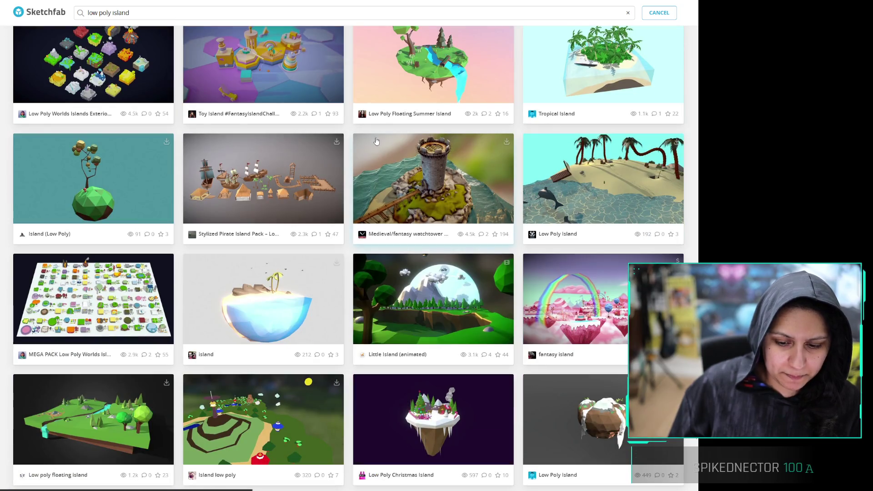
scroll(373, 133, down, 3)
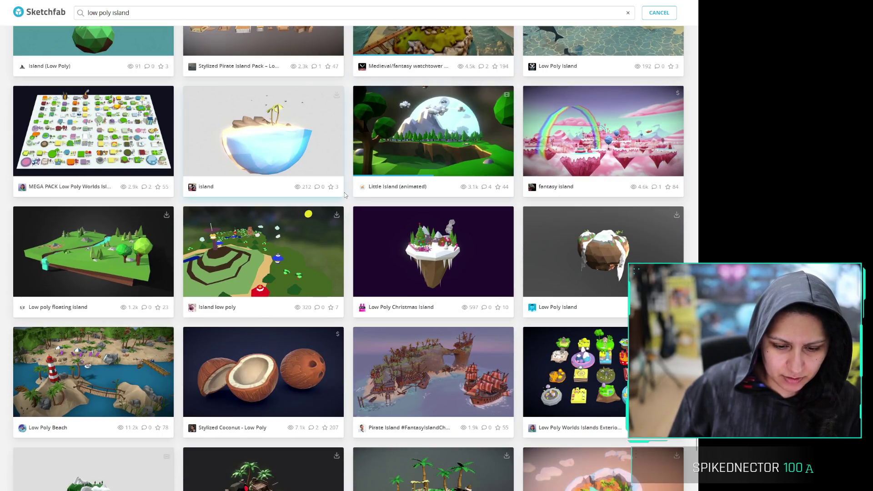
scroll(395, 159, down, 4)
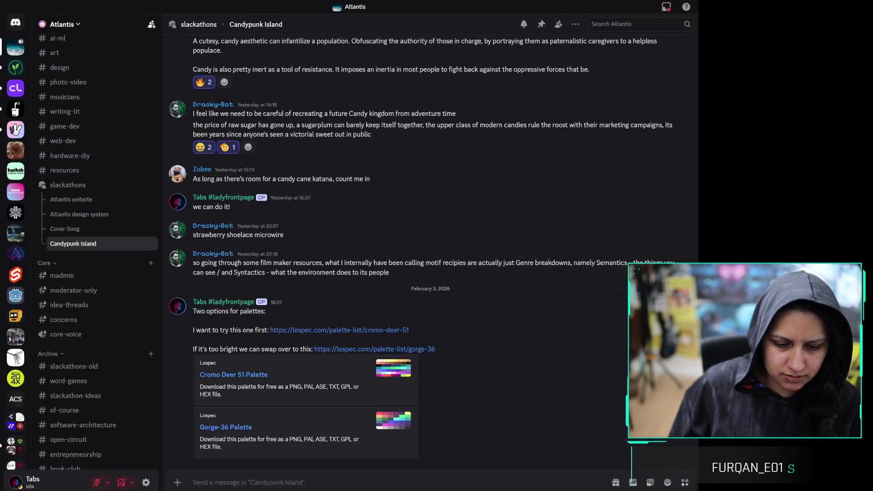
Scroll the Candypunk Island channel back to the Cromo Deer 51 and Gorge-36 palette message
scroll(307, 283, up, 6)
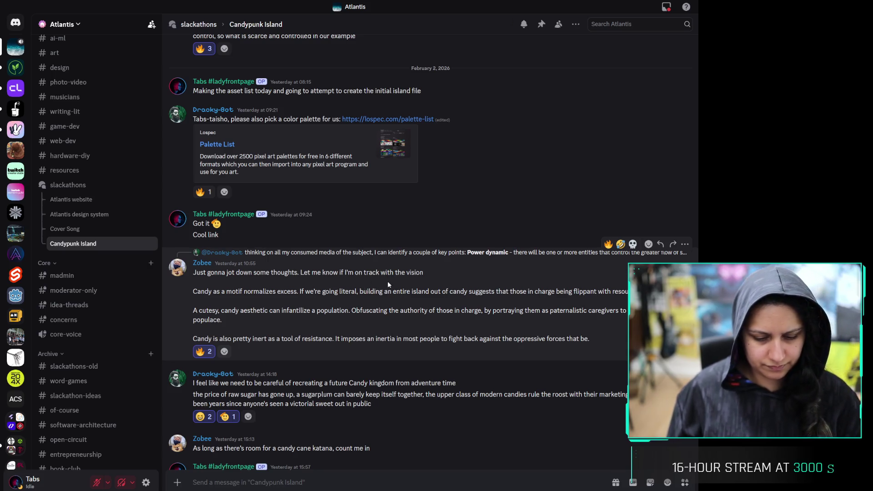
scroll(387, 282, up, 5)
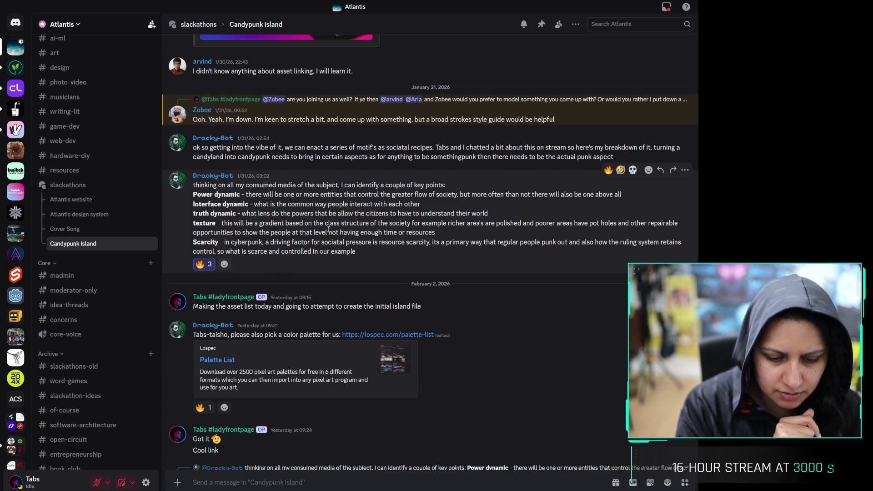
scroll(329, 229, down, 10)
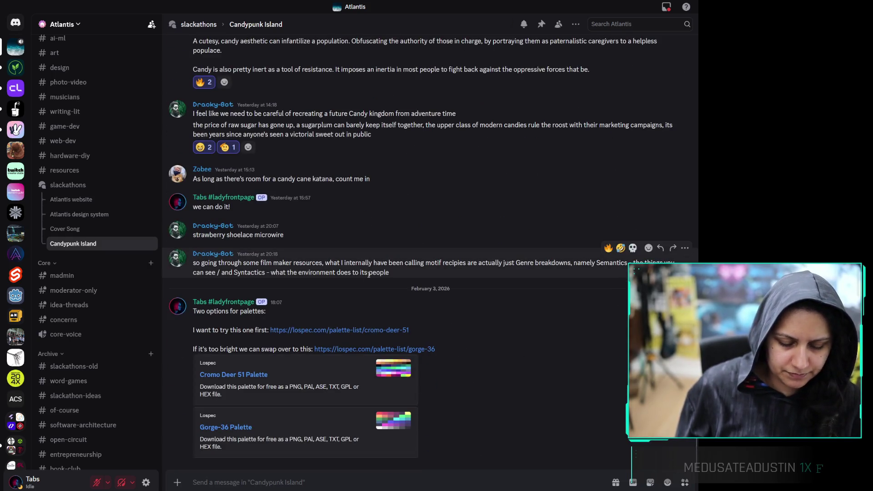
scroll(368, 272, up, 10)
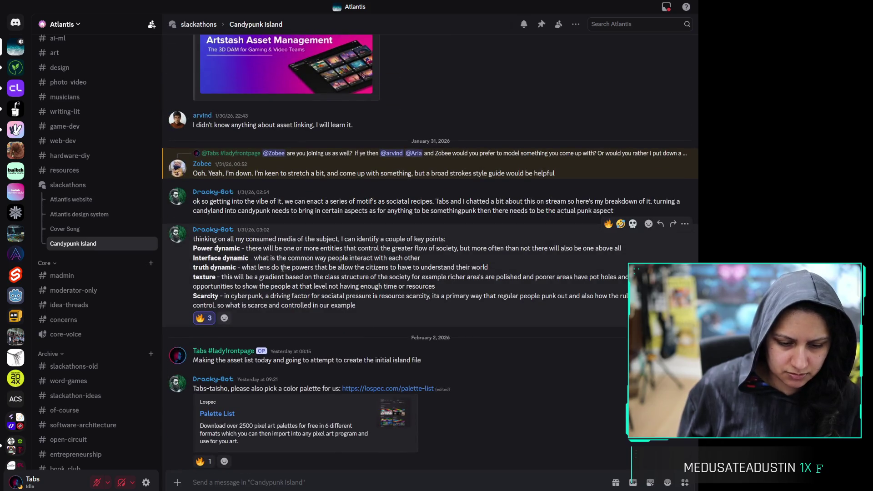
triple_click(293, 250)
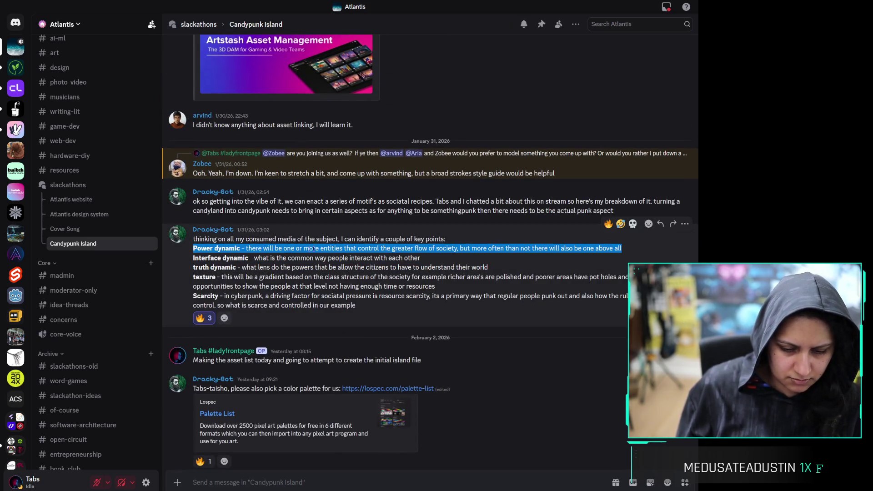
click(296, 251)
triple_click(318, 258)
click(308, 266)
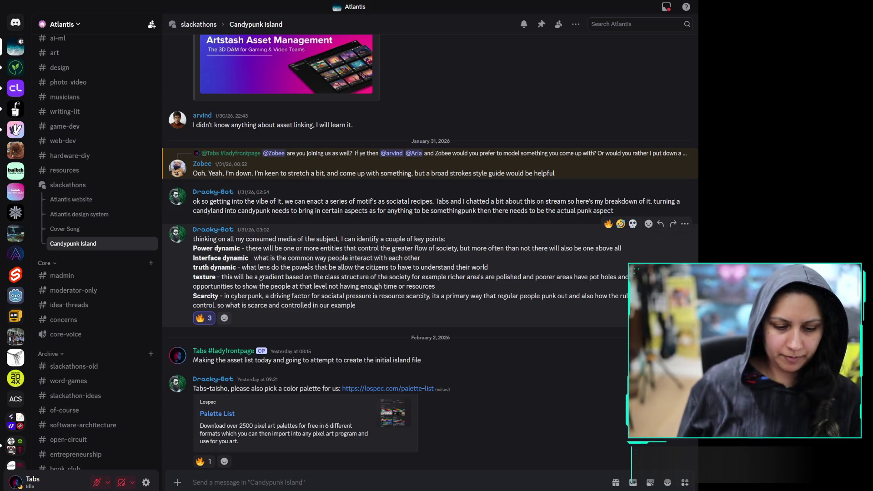
scroll(514, 273, down, 15)
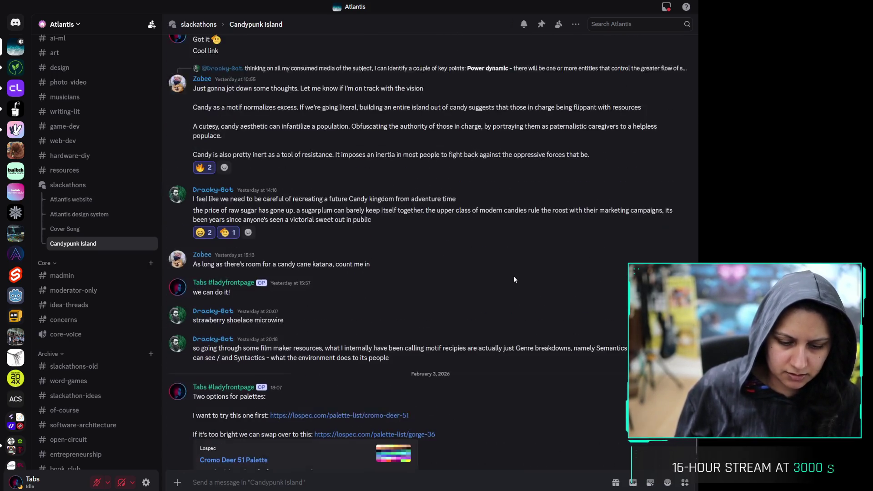
scroll(482, 234, up, 2)
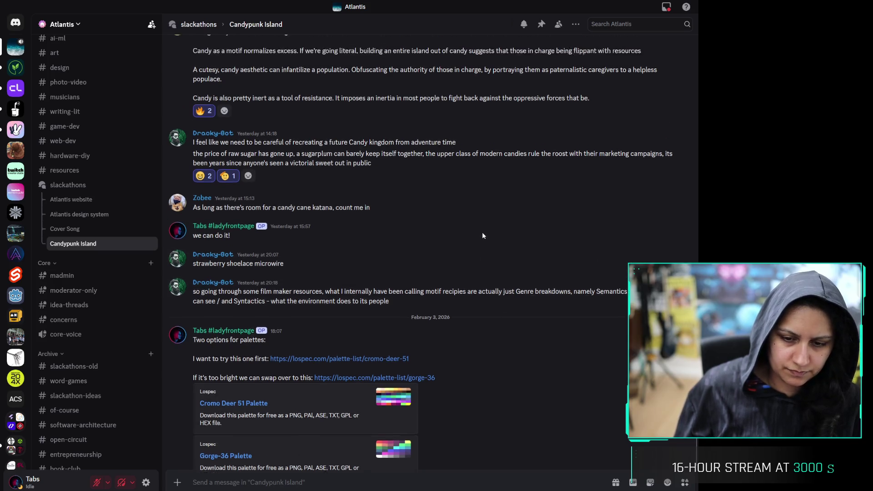
scroll(478, 242, down, 2)
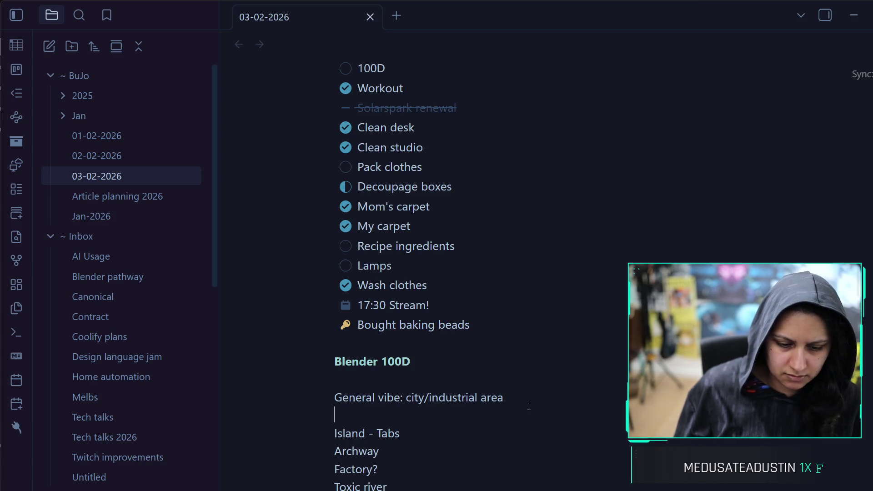
Review the vibe line and Island idea, selecting the word 'city' in 'General vibe: city/industrial area'
double_click(413, 397)
click(398, 432)
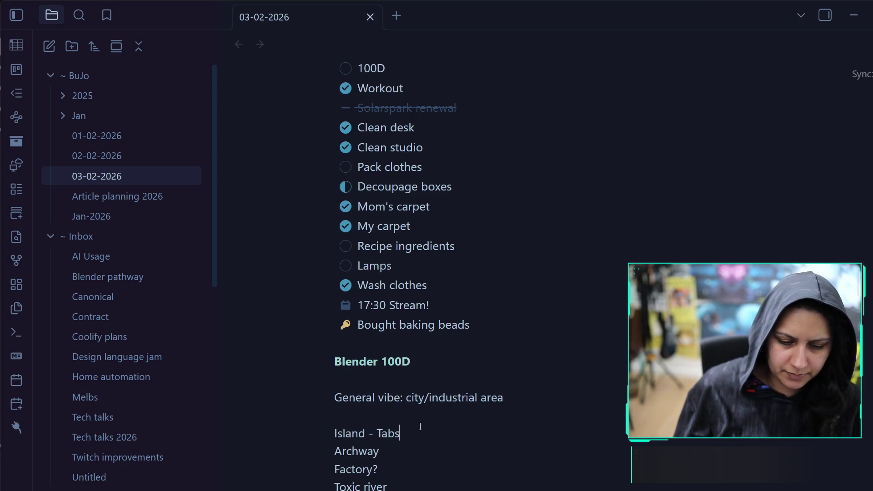
double_click(419, 397)
click(413, 434)
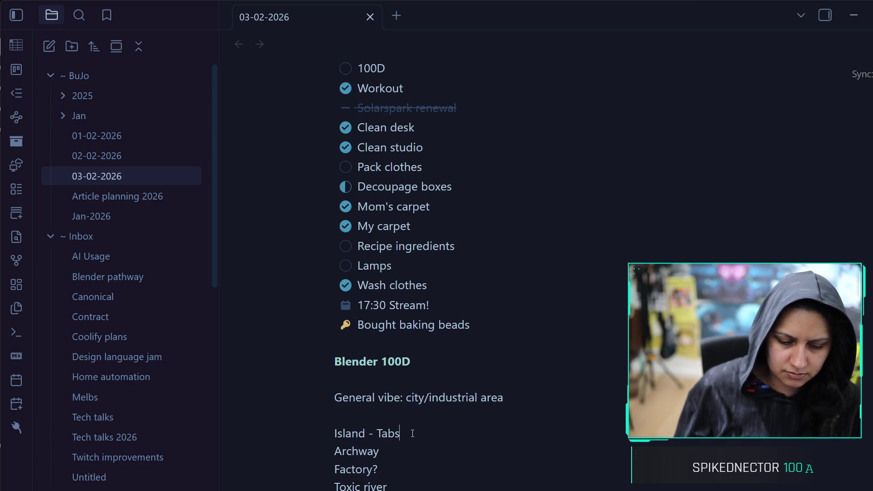
double_click(421, 398)
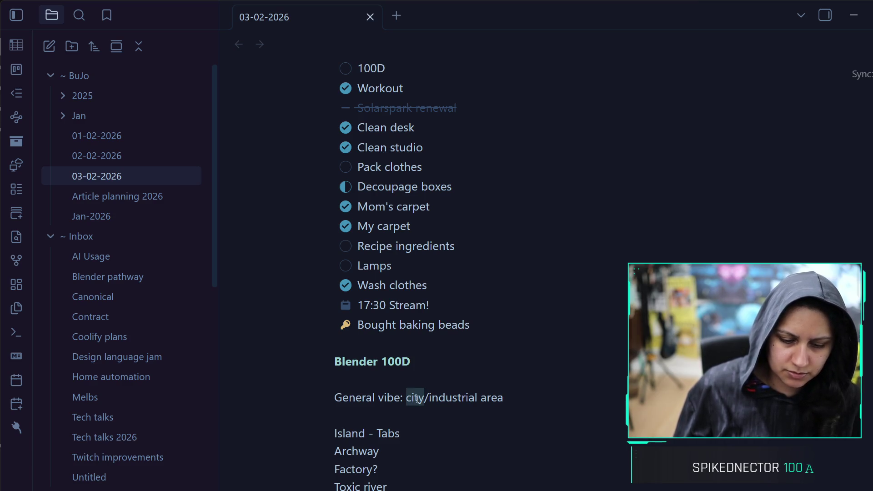
click(423, 415)
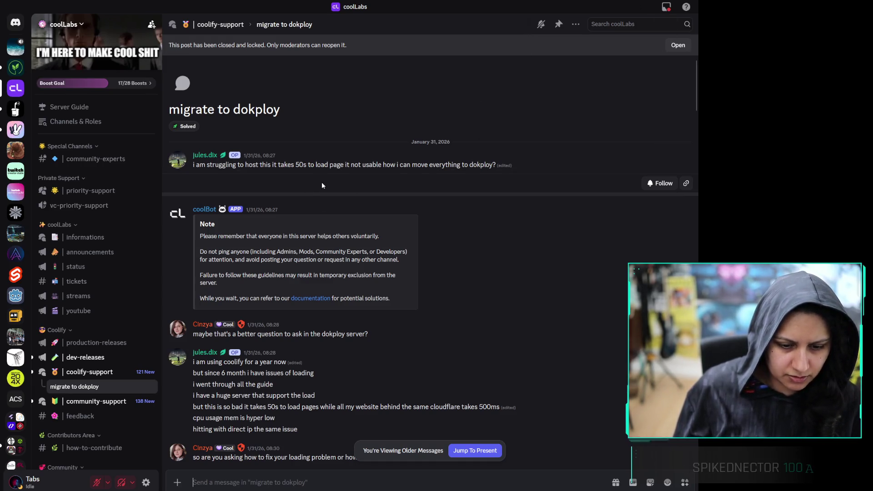
triple_click(325, 167)
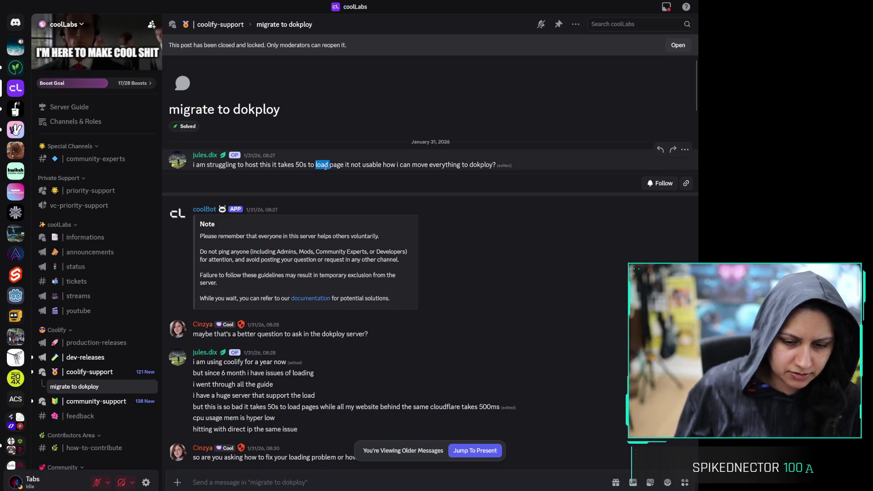
click(308, 166)
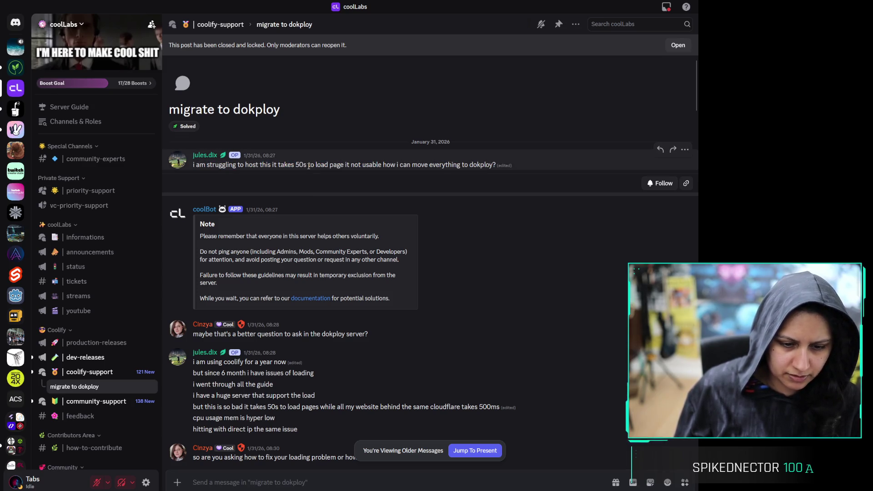
triple_click(309, 166)
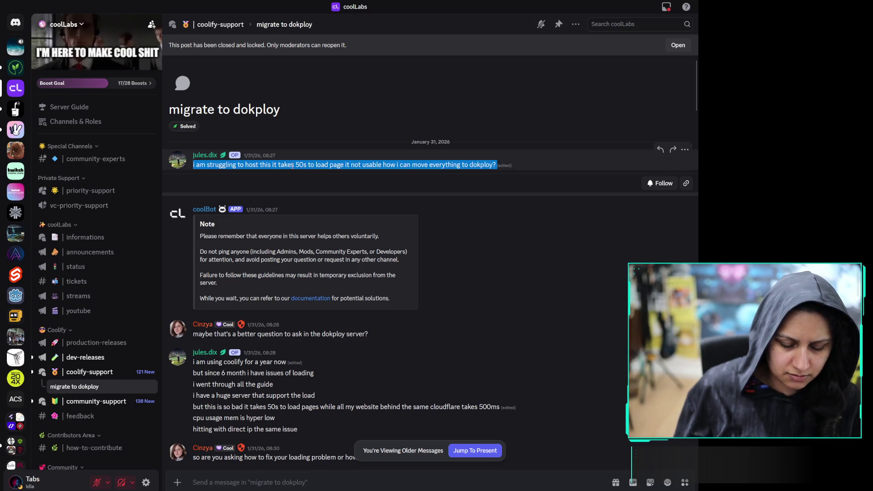
click(292, 166)
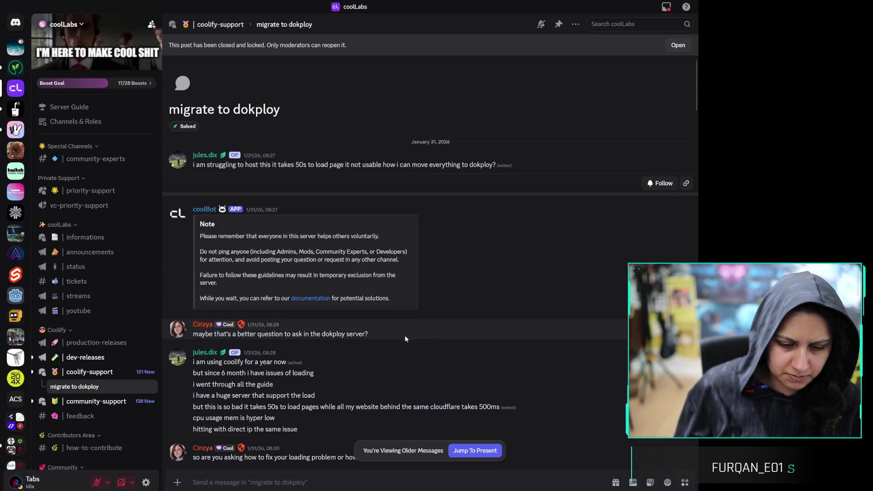
scroll(353, 334, down, 3)
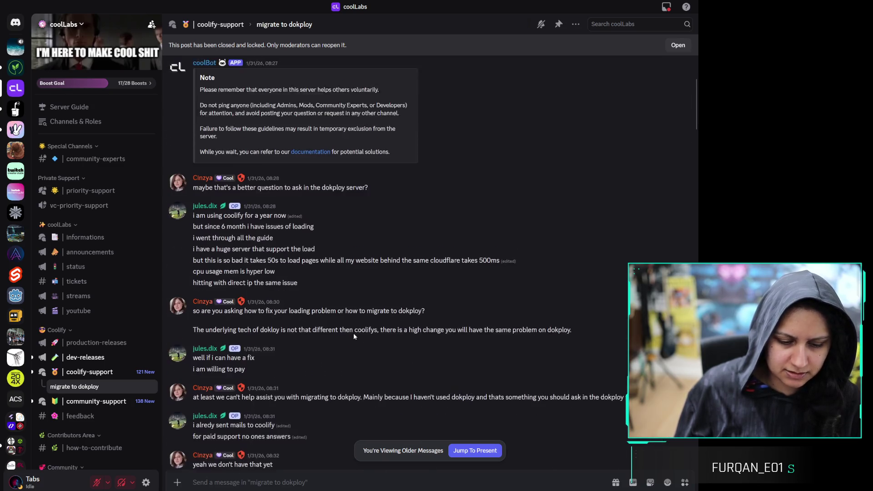
triple_click(335, 173)
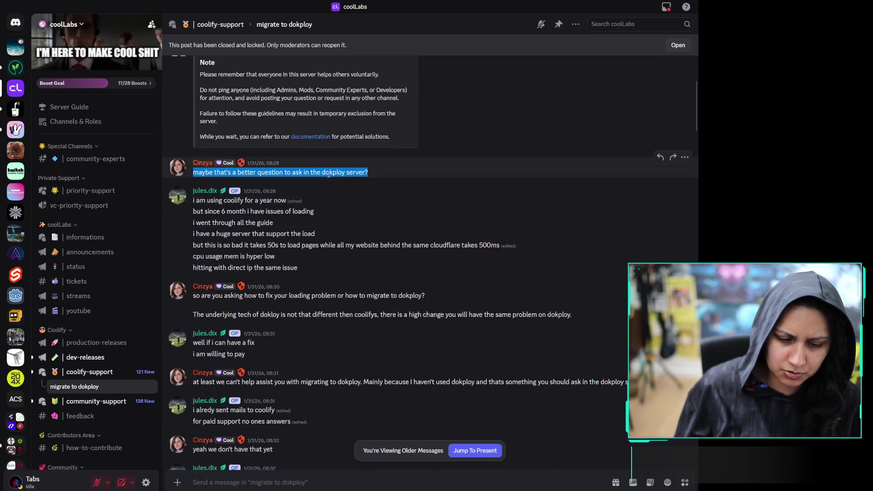
click(335, 172)
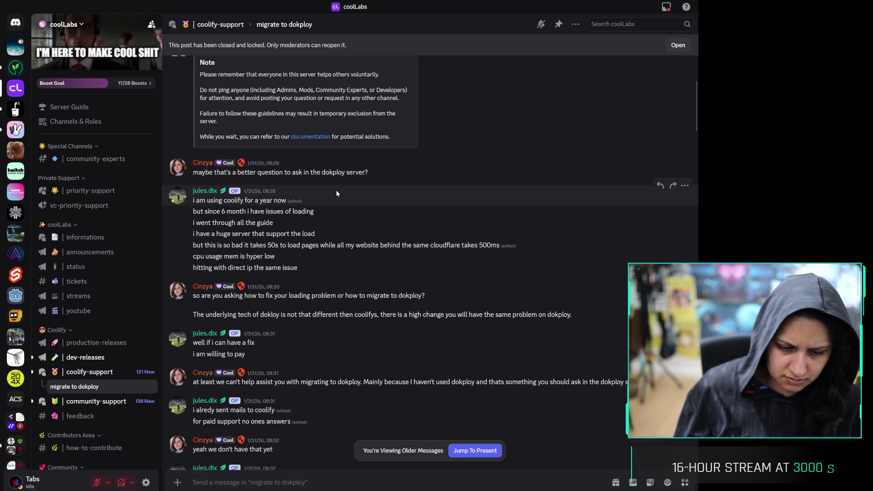
triple_click(336, 172)
click(351, 170)
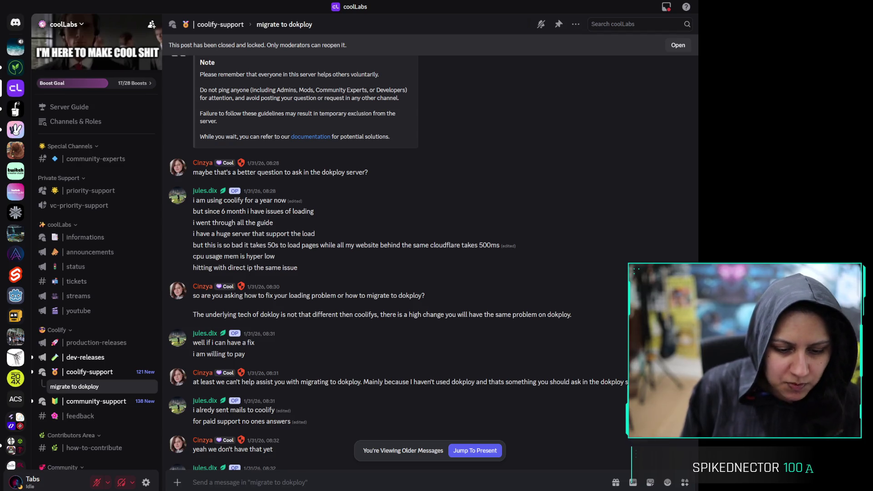
scroll(387, 278, down, 1)
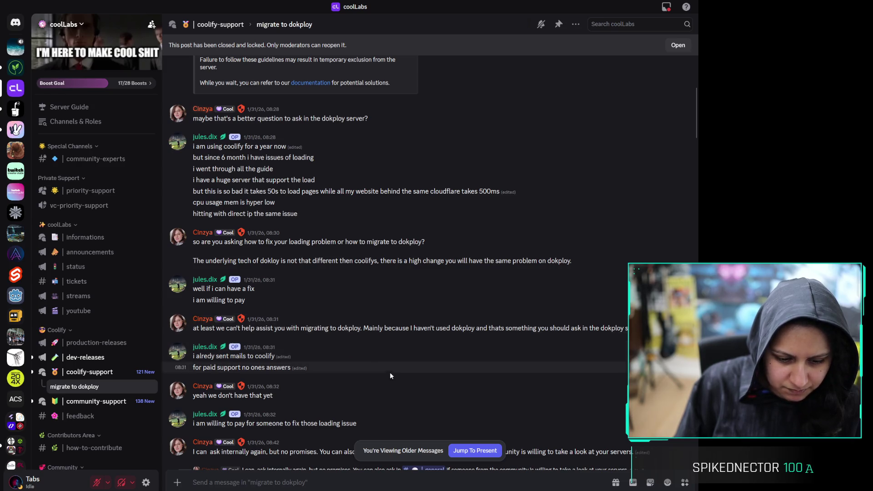
scroll(384, 363, down, 1)
scroll(384, 359, down, 3)
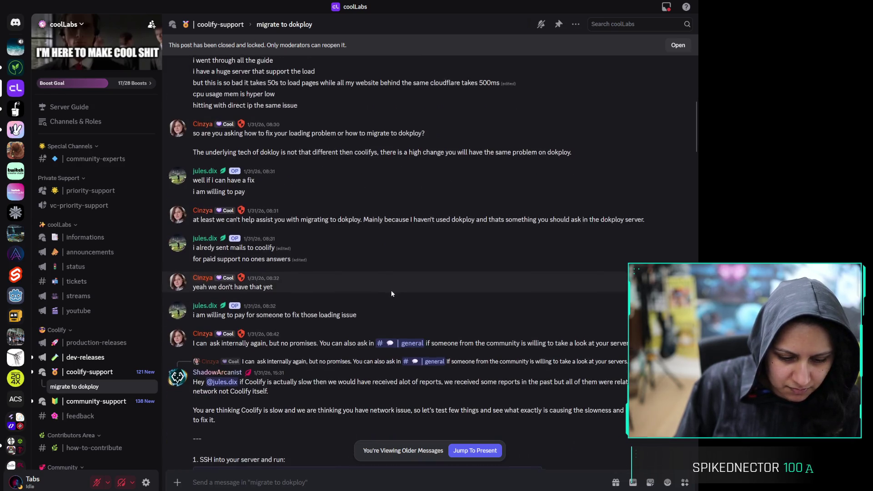
scroll(390, 289, down, 1)
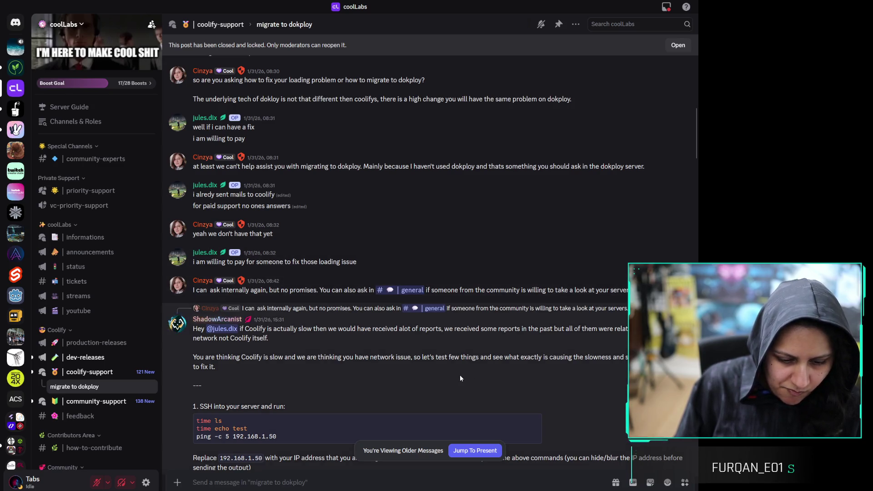
scroll(460, 375, down, 2)
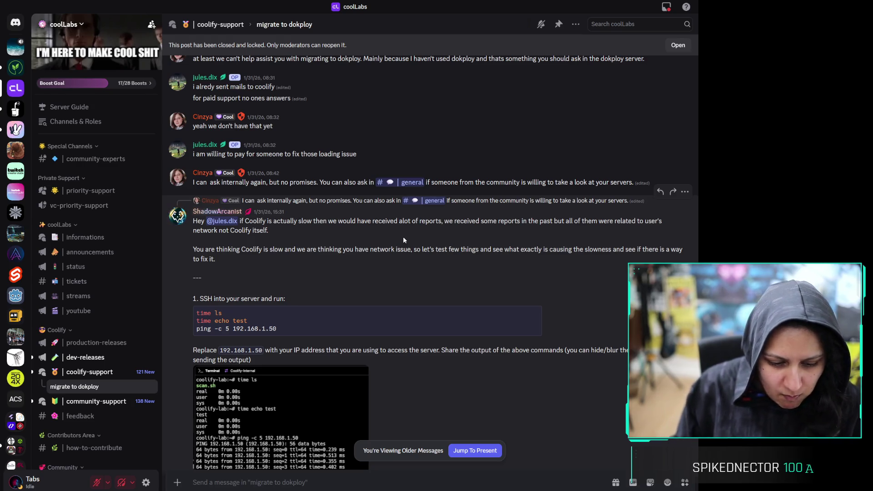
scroll(403, 240, down, 3)
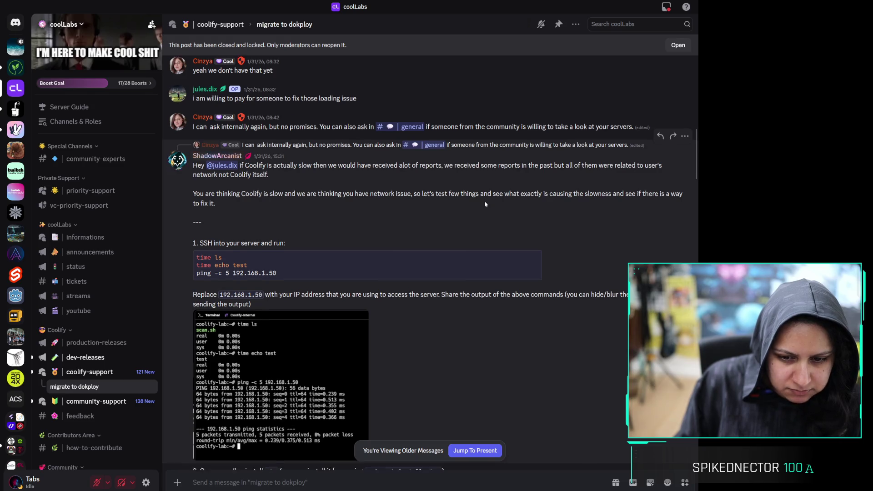
scroll(485, 203, down, 5)
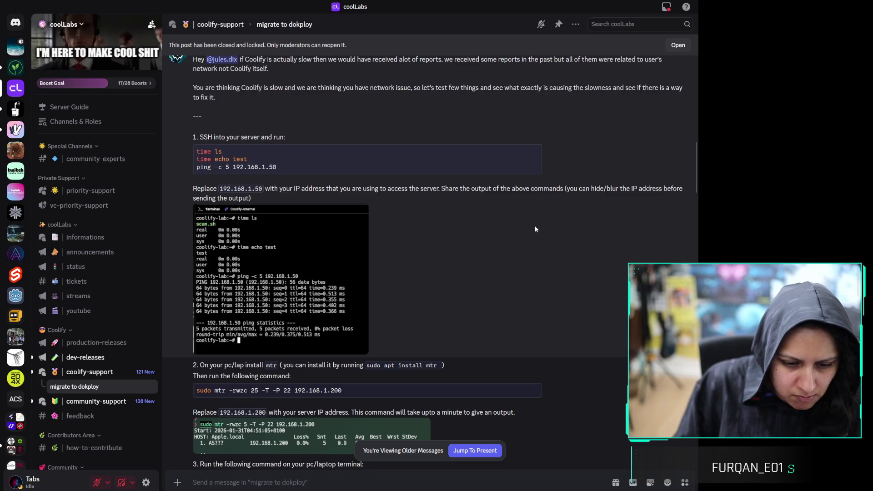
scroll(487, 196, down, 10)
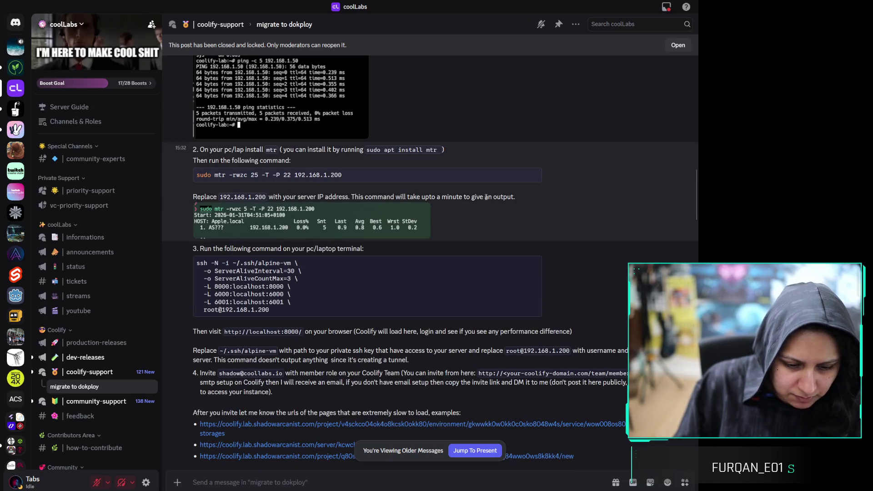
scroll(484, 195, down, 7)
scroll(485, 196, up, 9)
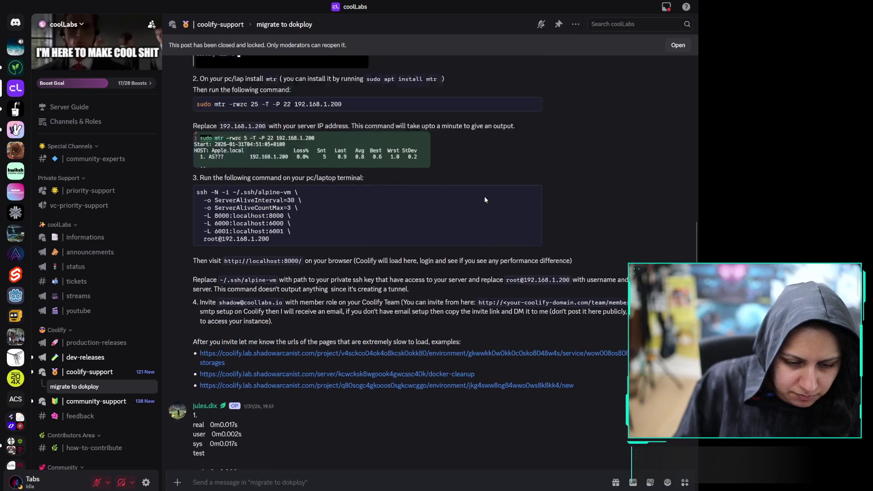
scroll(314, 160, up, 7)
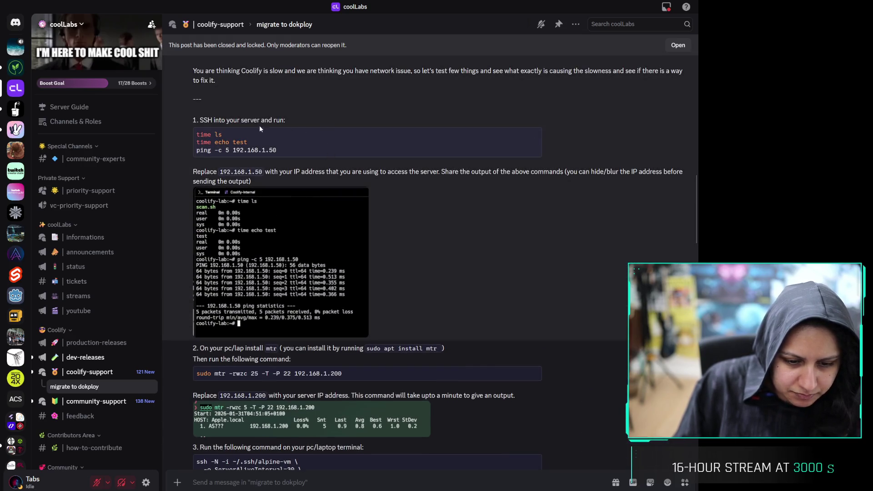
double_click(259, 121)
triple_click(259, 121)
click(282, 176)
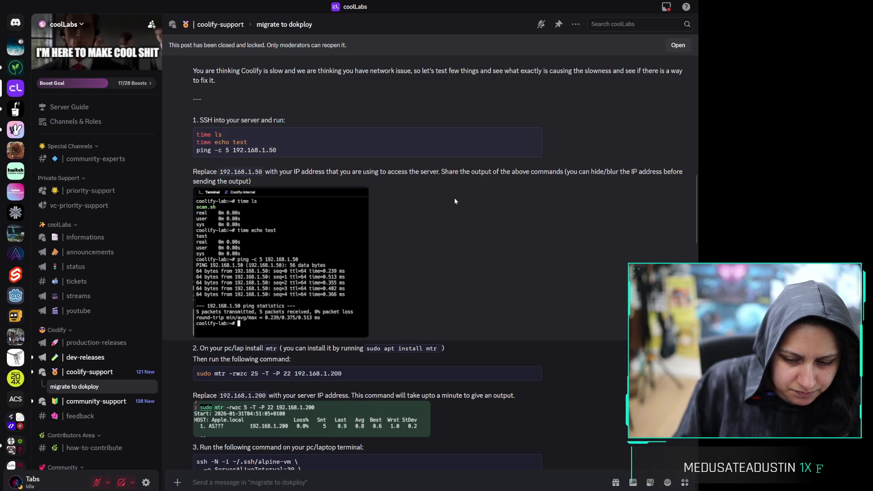
scroll(453, 198, down, 1)
scroll(453, 202, down, 3)
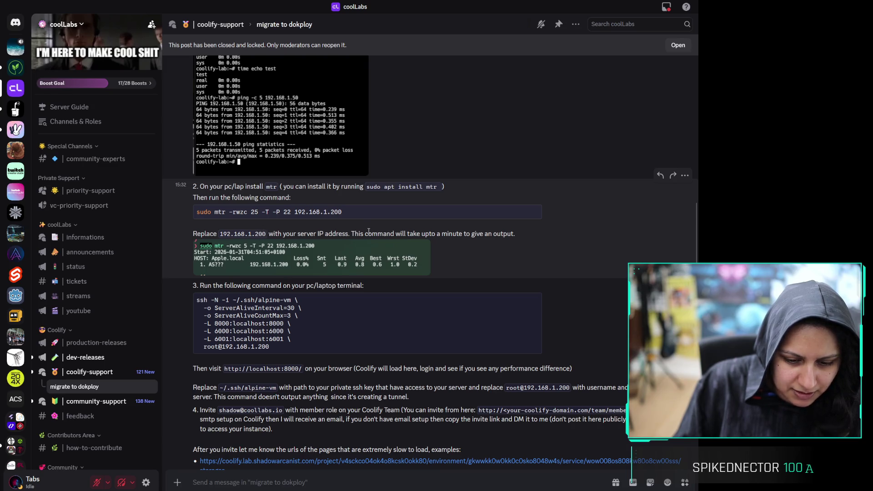
scroll(354, 234, down, 1)
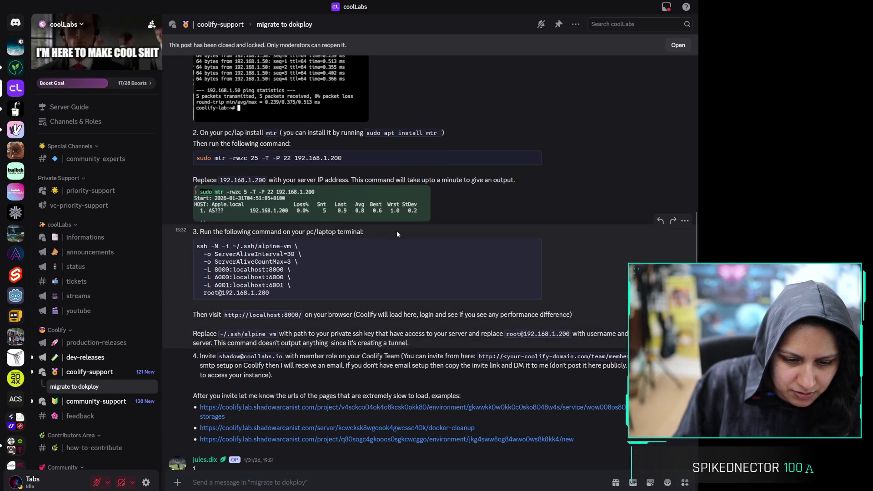
scroll(397, 231, down, 2)
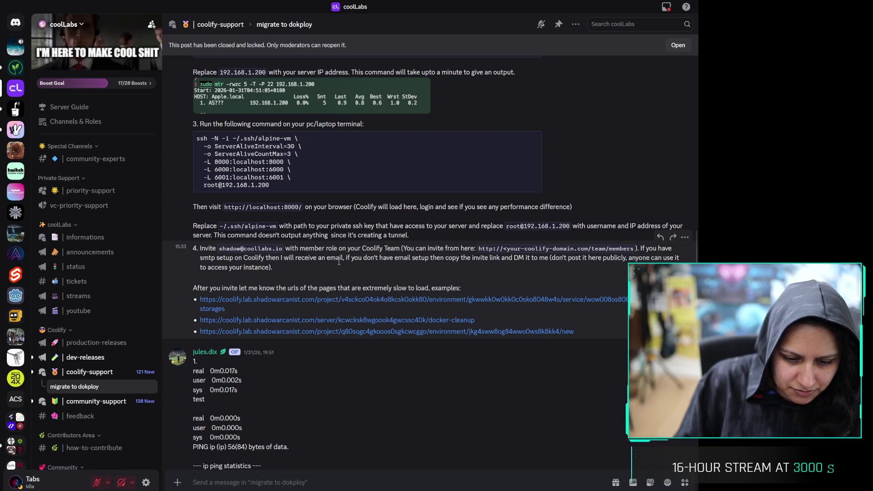
scroll(412, 266, down, 4)
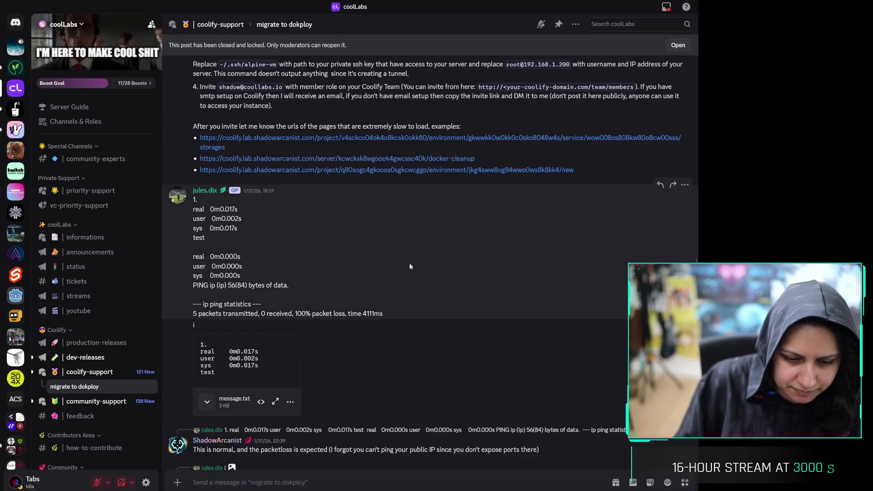
scroll(400, 256, down, 4)
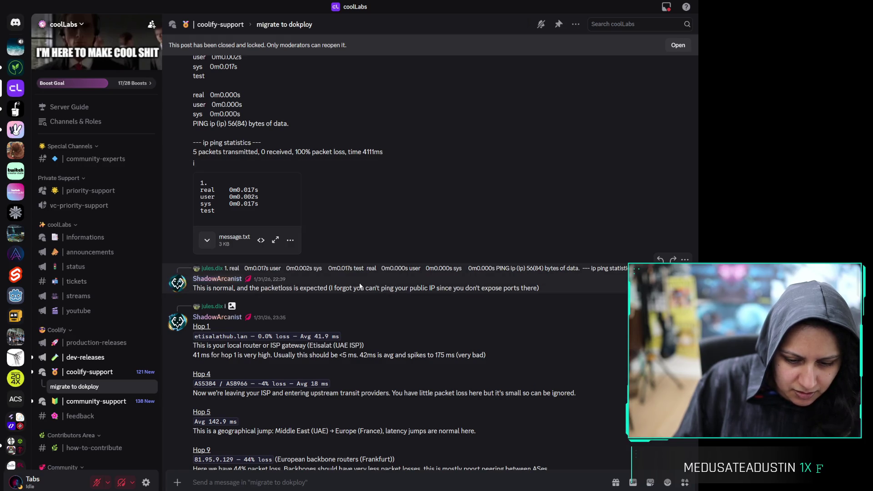
scroll(359, 286, down, 3)
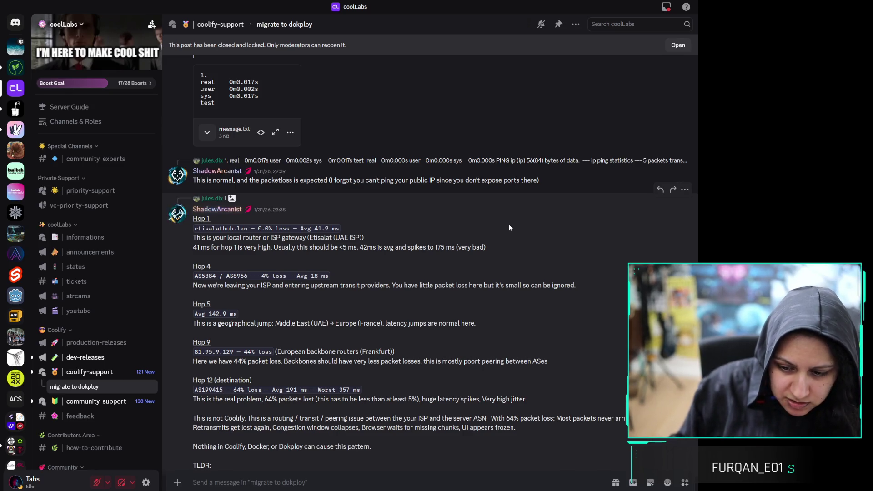
scroll(507, 224, down, 3)
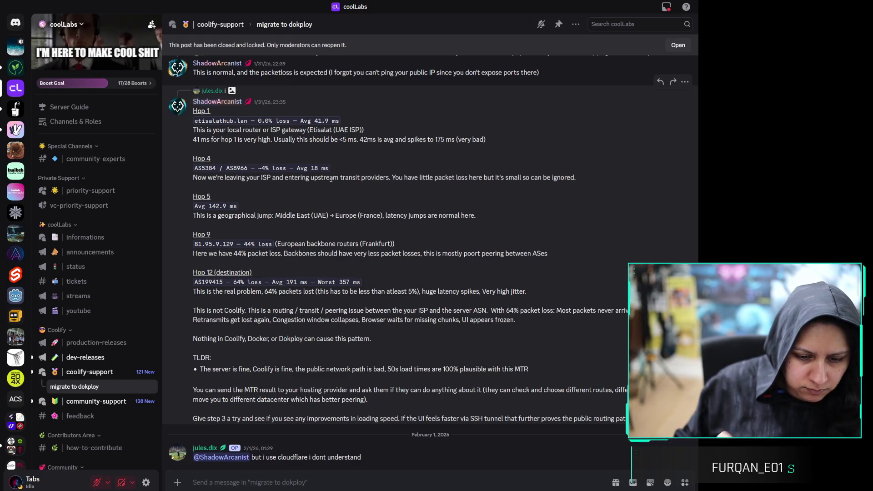
triple_click(318, 132)
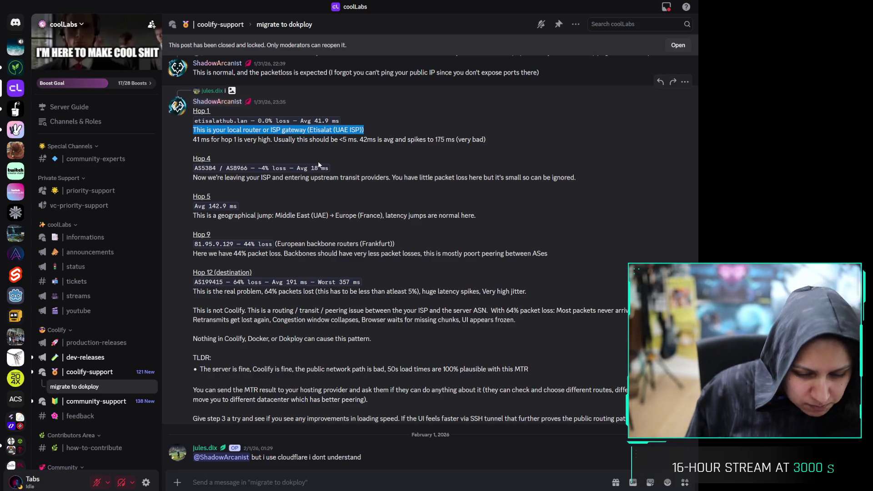
double_click(350, 178)
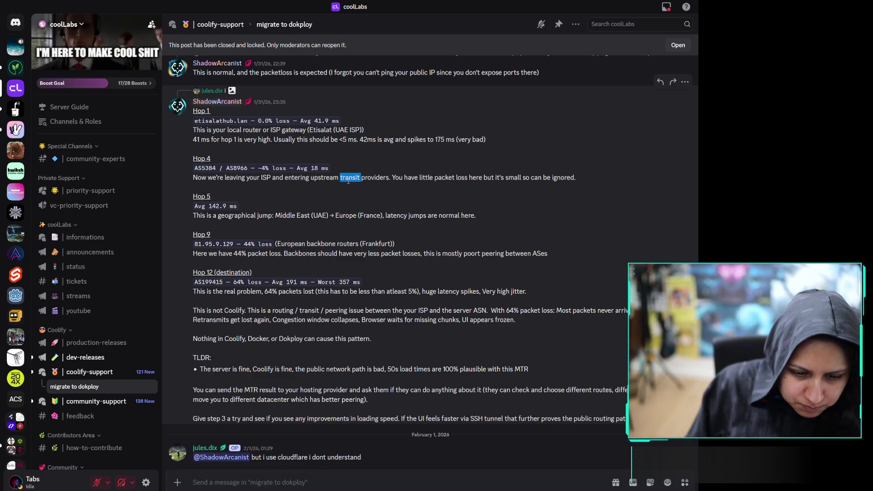
click(349, 181)
triple_click(279, 218)
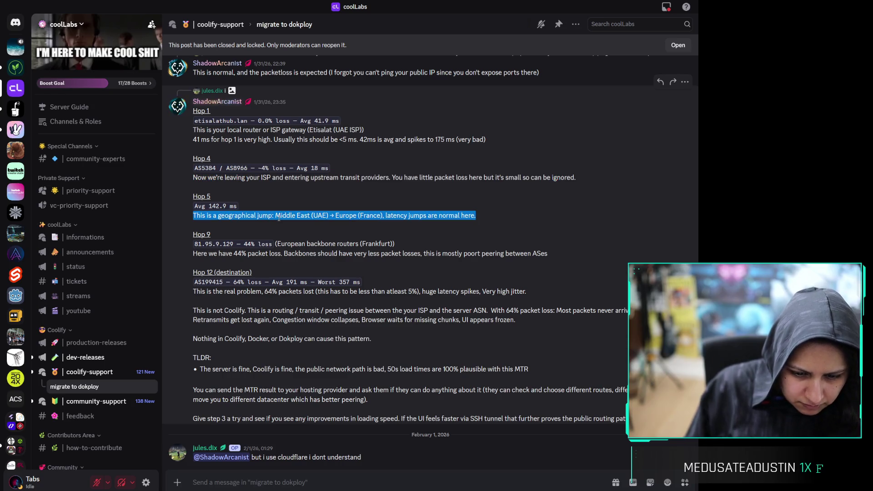
triple_click(285, 245)
click(293, 268)
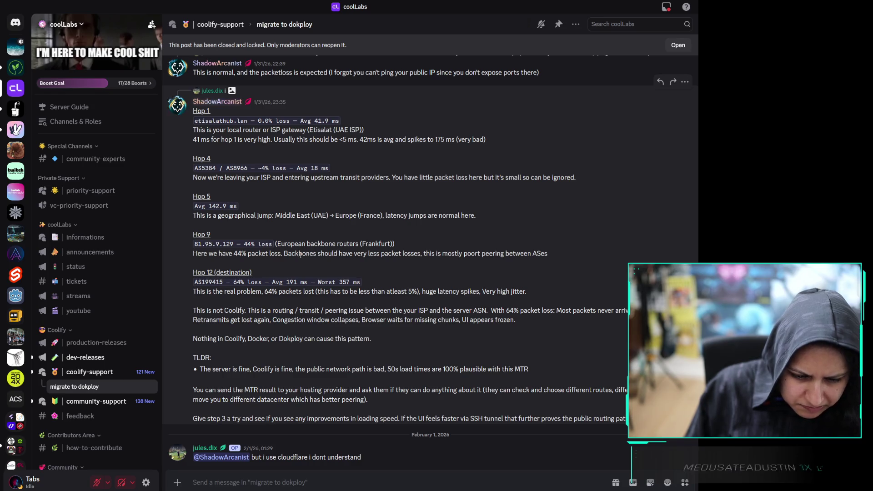
triple_click(286, 295)
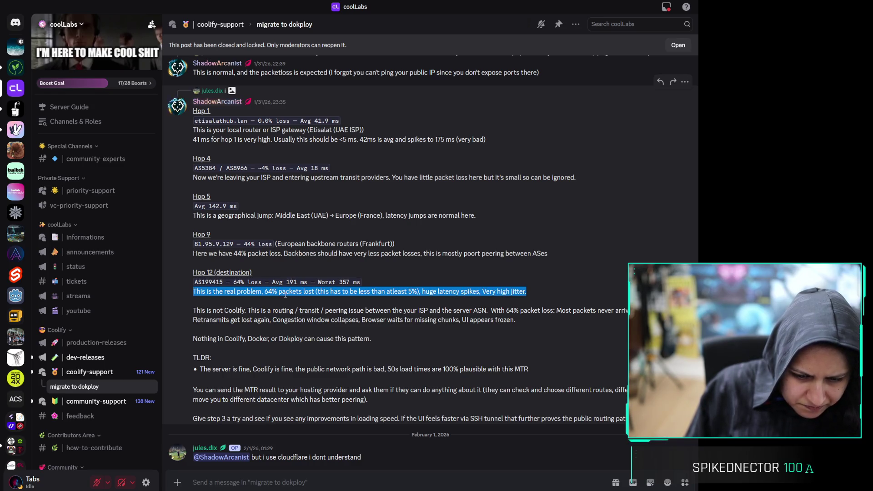
triple_click(280, 311)
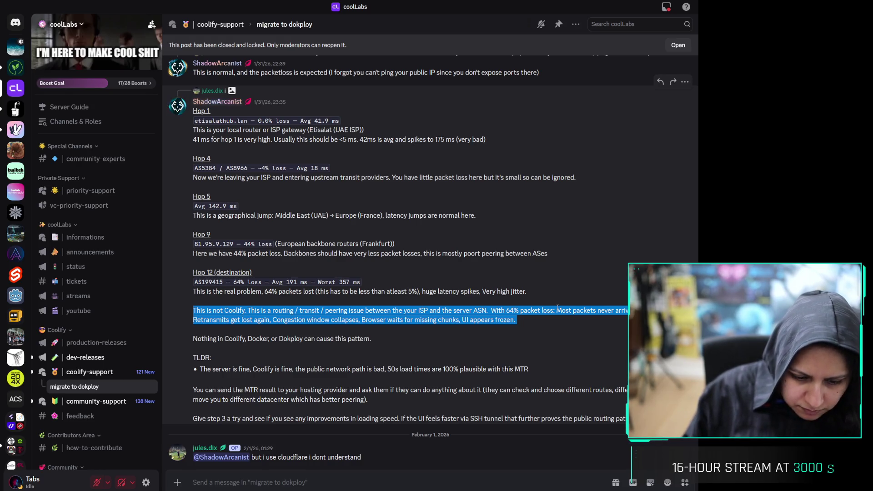
scroll(487, 314, down, 4)
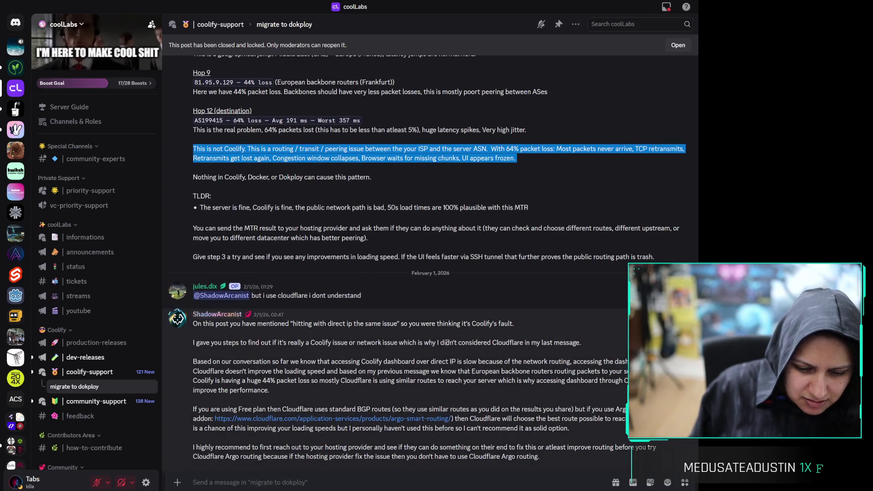
scroll(478, 335, down, 1)
scroll(478, 335, down, 4)
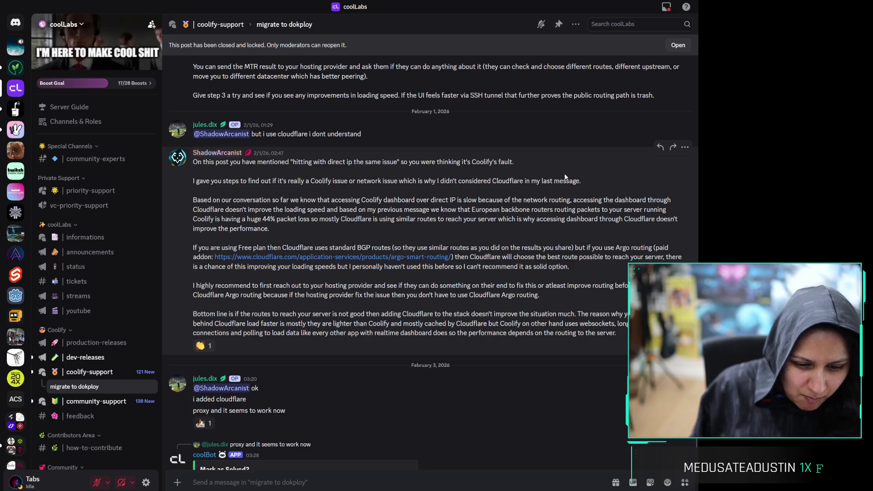
triple_click(316, 165)
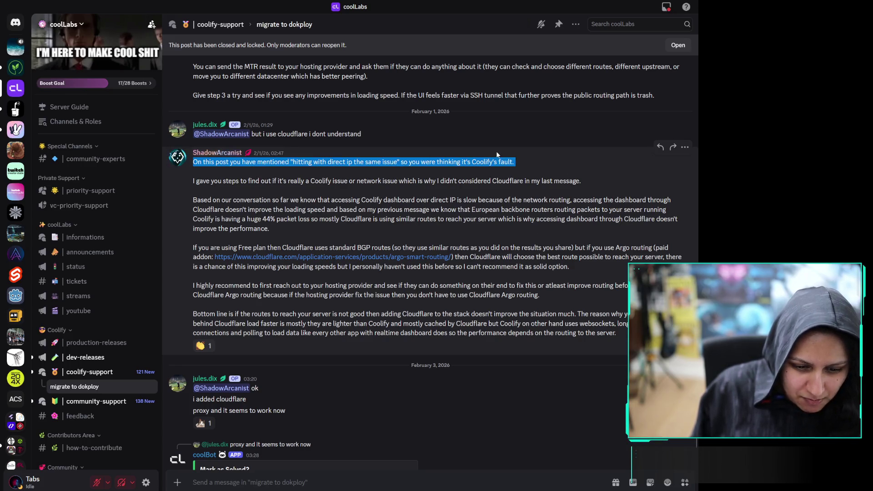
click(527, 154)
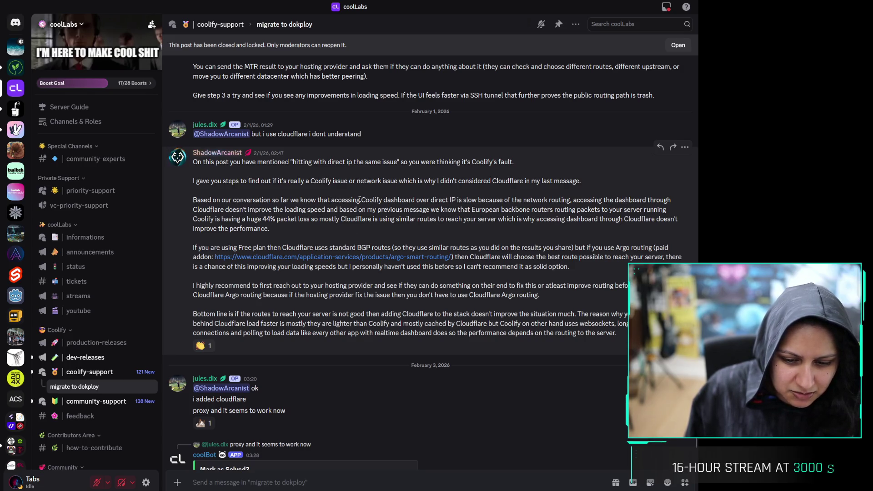
drag(360, 200, 513, 200)
click(540, 200)
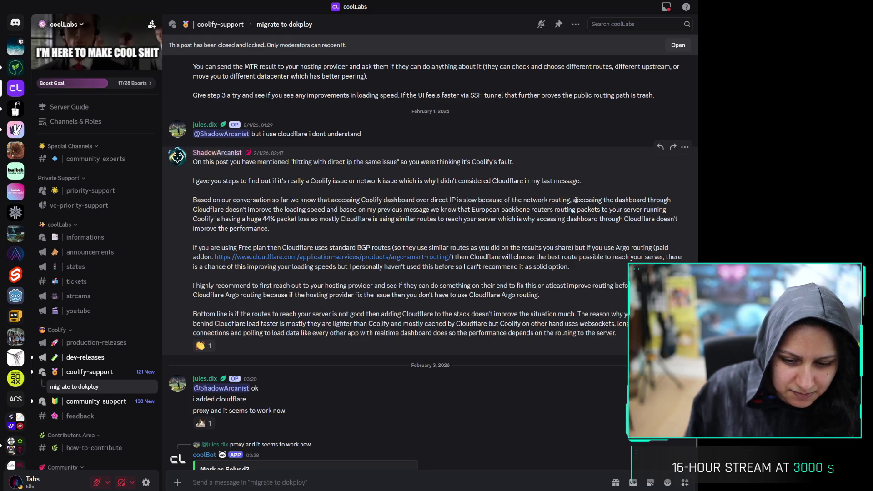
mouse_move(576, 201)
mouse_down()
mouse_move(340, 210)
mouse_move(607, 200)
mouse_move(267, 228)
mouse_move(196, 229)
mouse_move(193, 219)
mouse_up()
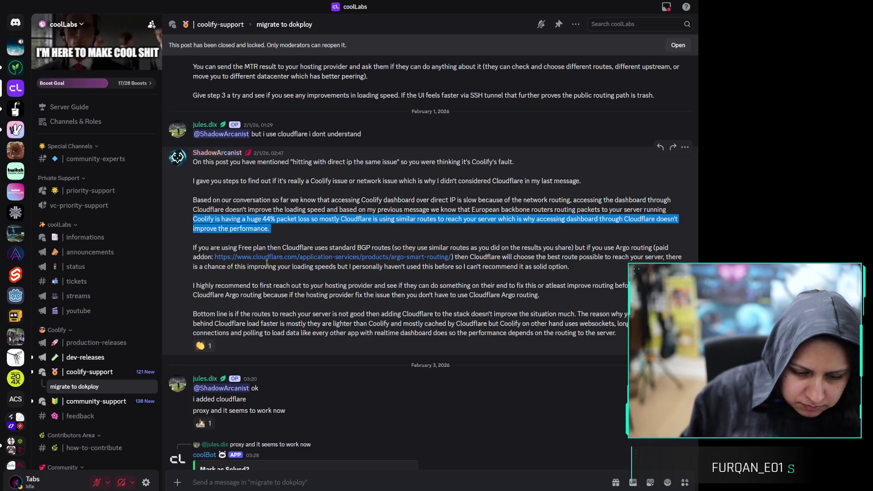
scroll(395, 354, down, 2)
scroll(395, 354, down, 3)
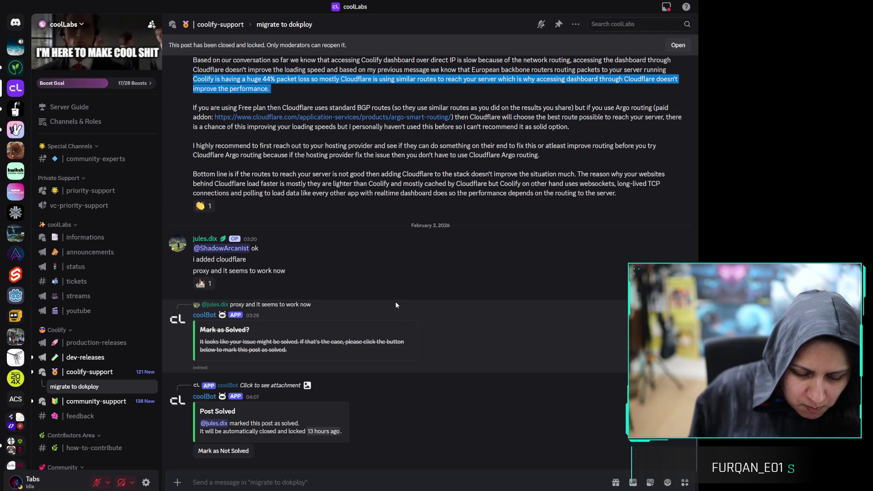
click(188, 262)
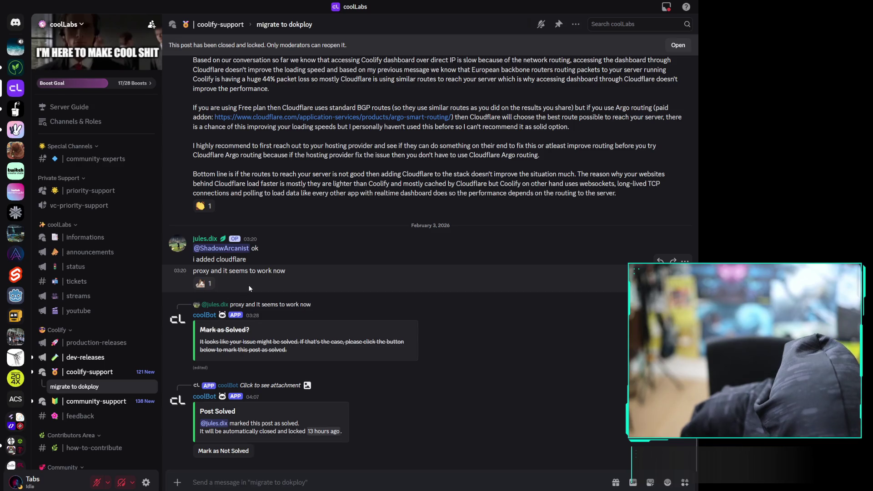
View who reacted to the proxy-works message, then close the reactions list
right_click(289, 282)
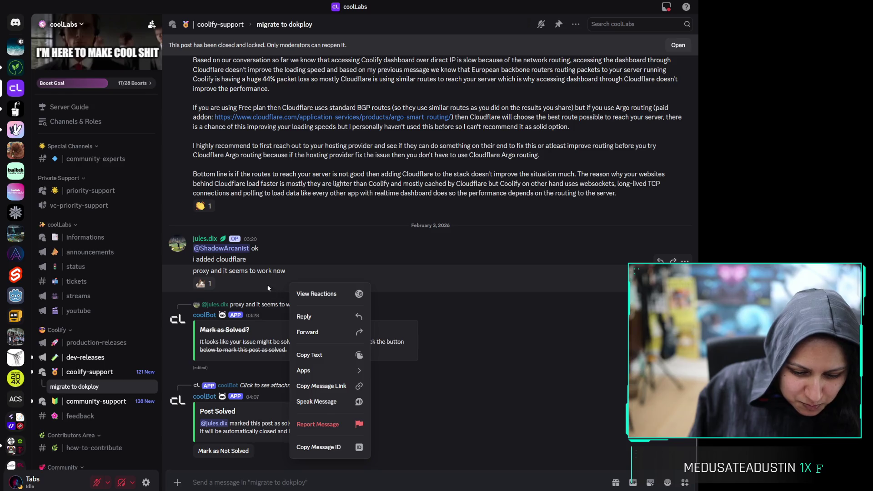
click(271, 288)
right_click(317, 285)
click(336, 291)
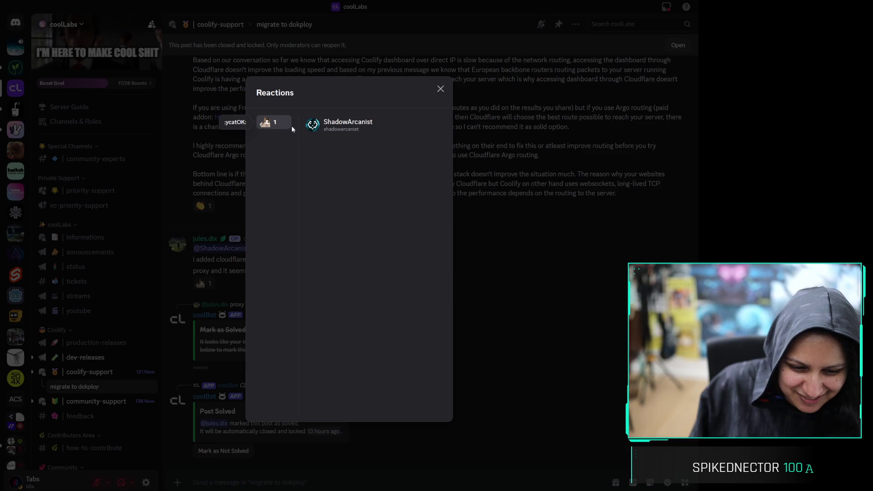
click(440, 89)
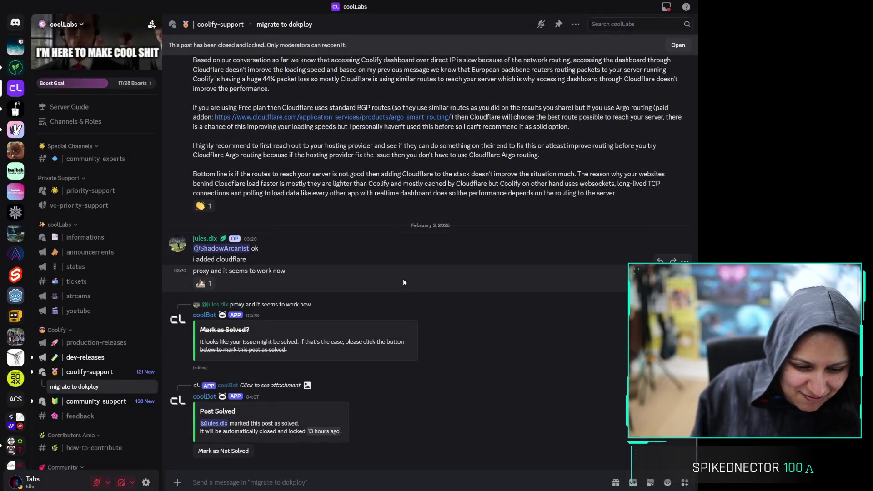
Read the explanation of why Cloudflare-hosted sites load faster, then jump to Candypunk Island and Obsidian
scroll(367, 264, up, 5)
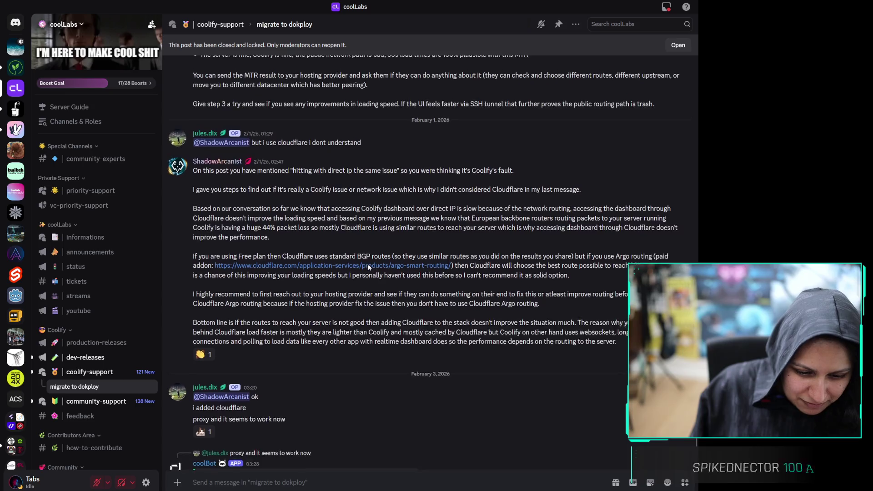
scroll(382, 267, down, 2)
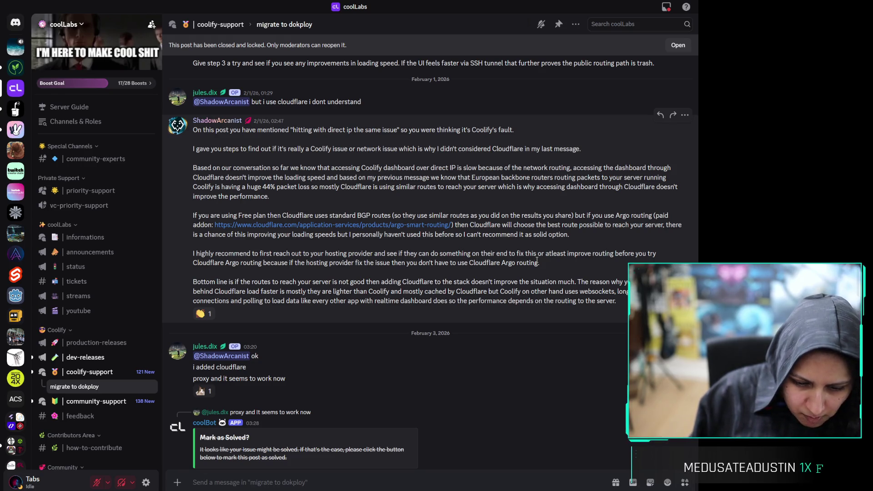
mouse_move(581, 282)
mouse_down()
mouse_move(617, 301)
mouse_move(401, 301)
mouse_move(507, 282)
mouse_move(520, 292)
mouse_move(630, 292)
mouse_up()
click(592, 293)
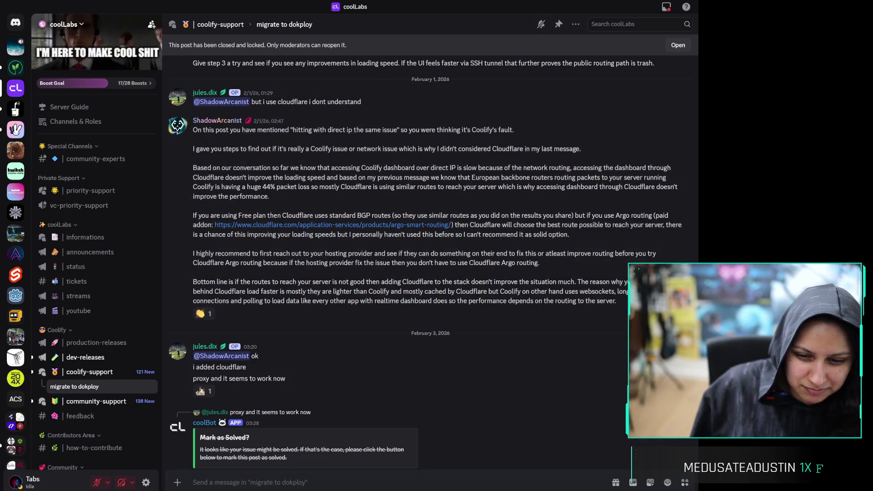
key(ctrl+alt+Up)
key(ctrl+alt+Up)
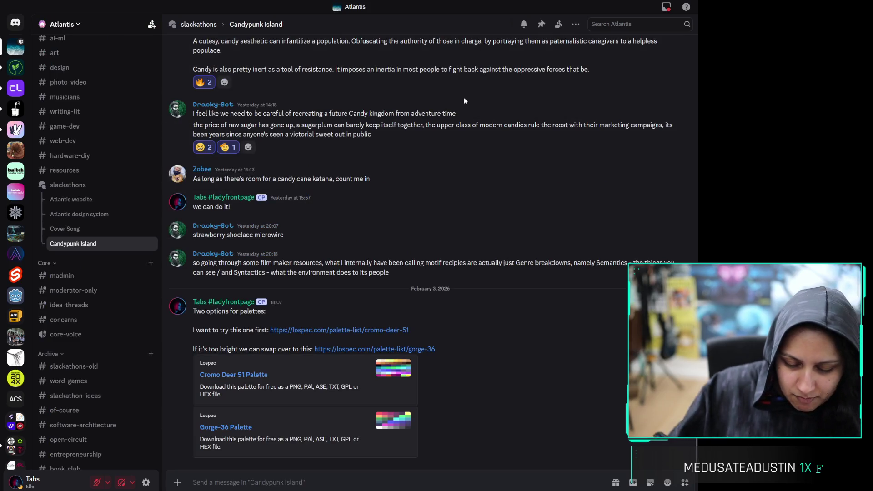
key(alt+Tab)
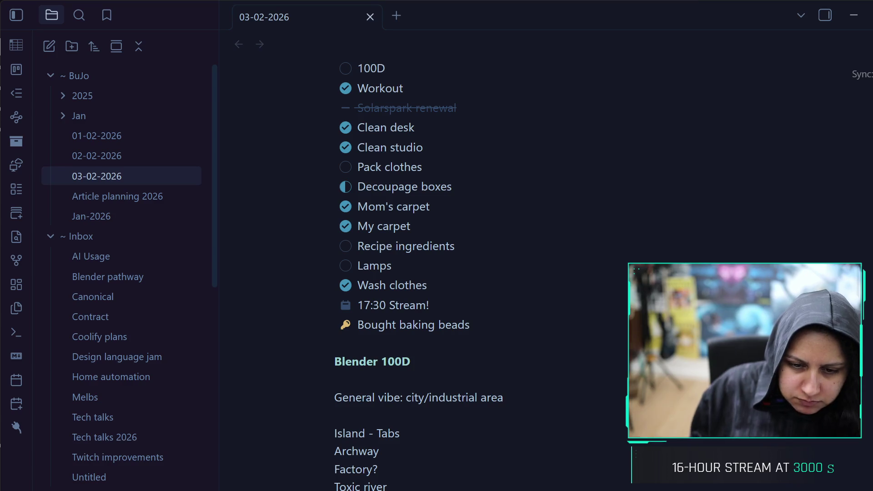
Change the Google Images query from 'cyberpunk scenes 3d models' to 'cyberpunk districts'
click(854, 15)
click(591, 5)
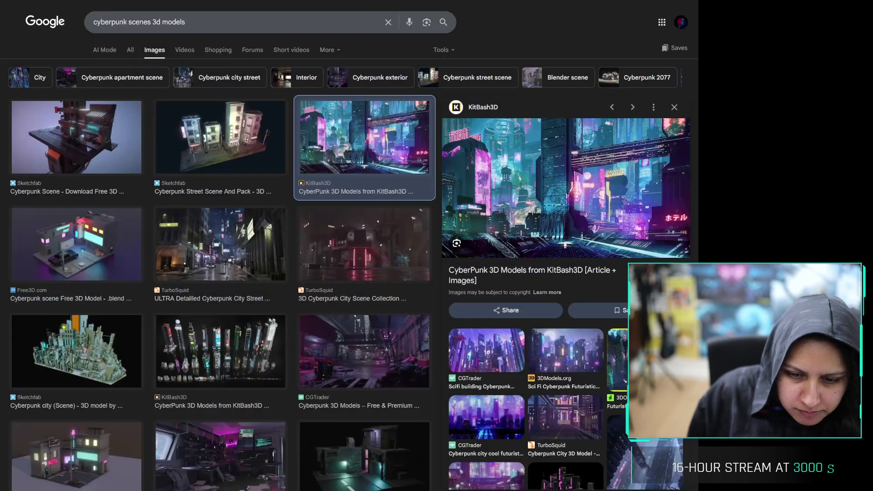
drag(128, 22, 390, 4)
text(istricts)
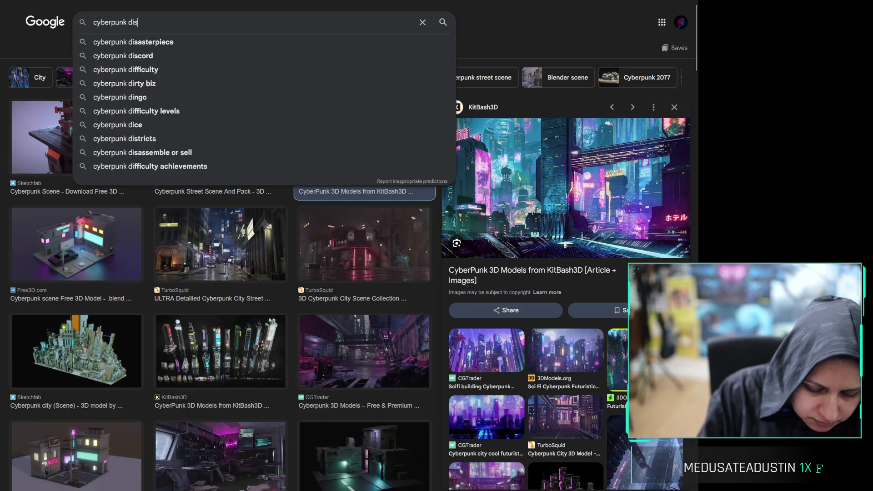
key(Return)
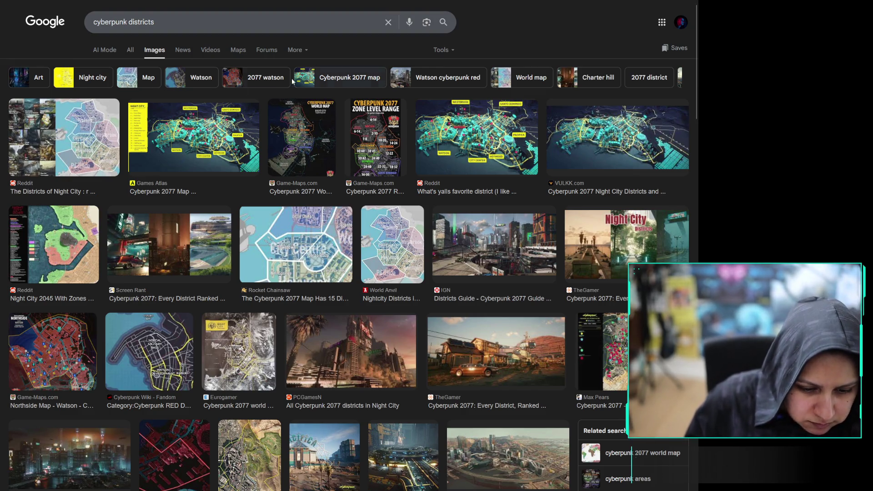
Preview several Night City district maps, including the Night City Districts ranking image
click(199, 120)
click(77, 146)
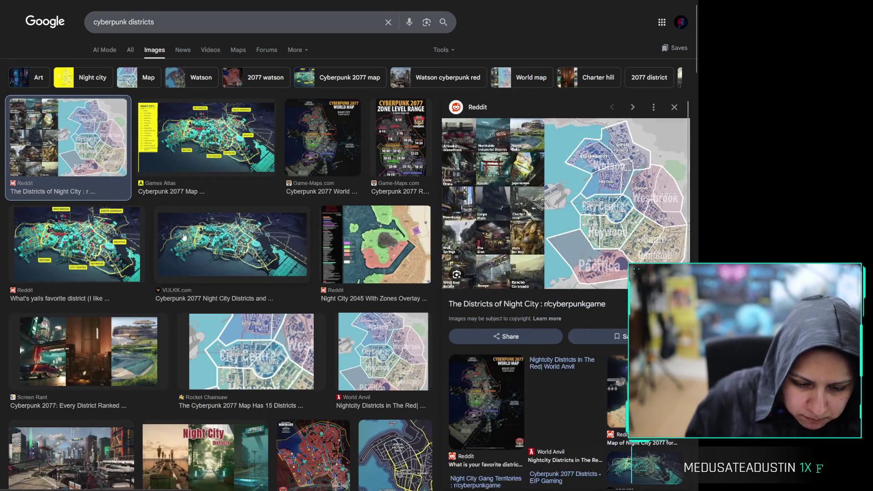
click(225, 262)
scroll(225, 262, down, 4)
click(219, 286)
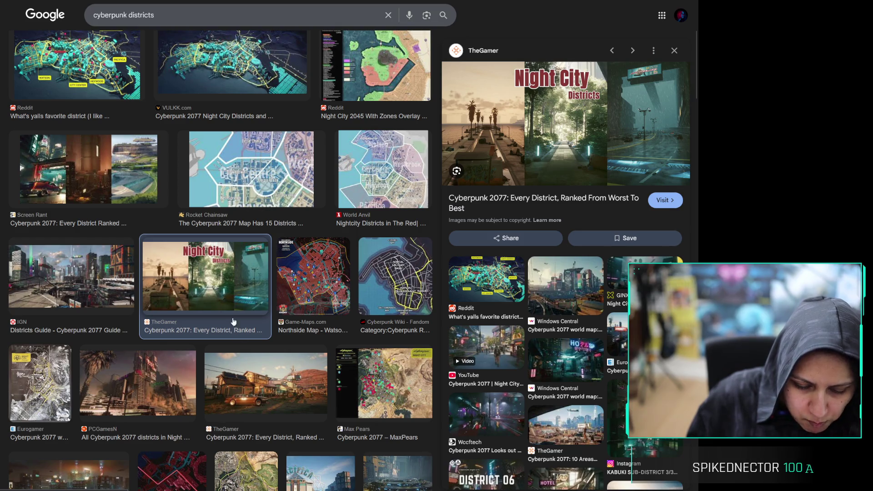
Preview the night-time skyline, the Westbrook district map and an aerial city district image
scroll(284, 314, down, 5)
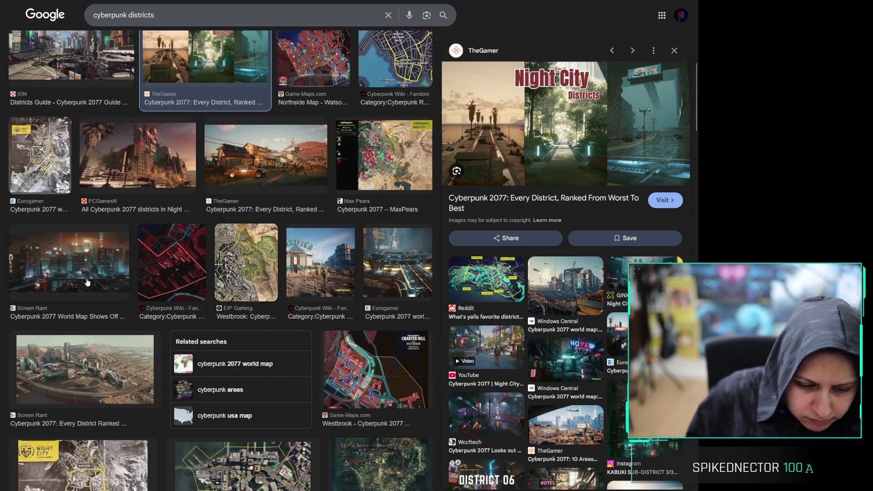
click(87, 282)
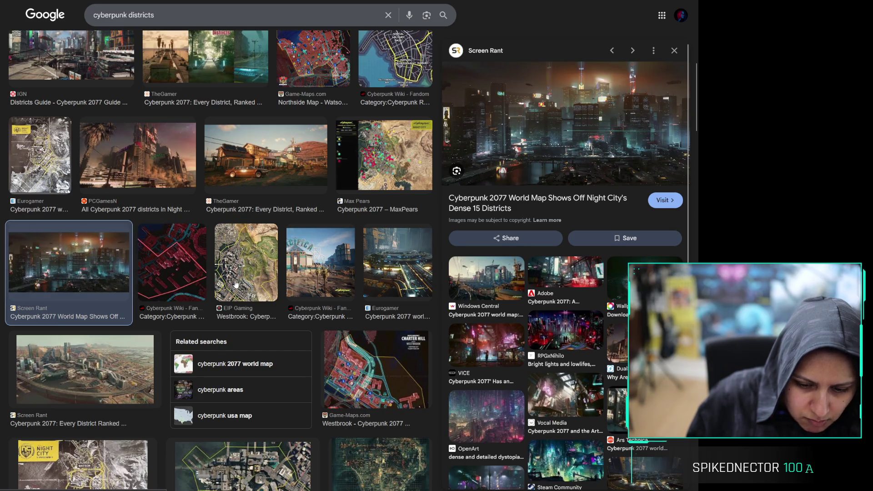
click(235, 285)
scroll(180, 249, down, 1)
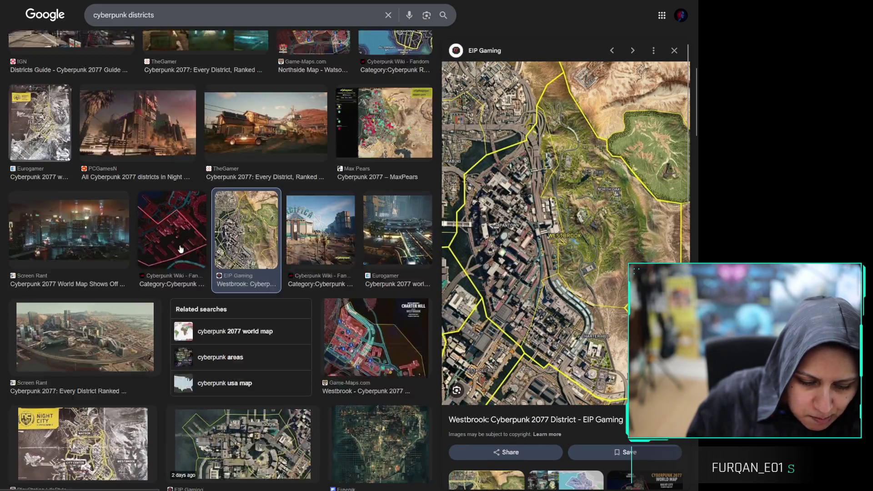
scroll(180, 249, down, 2)
click(123, 249)
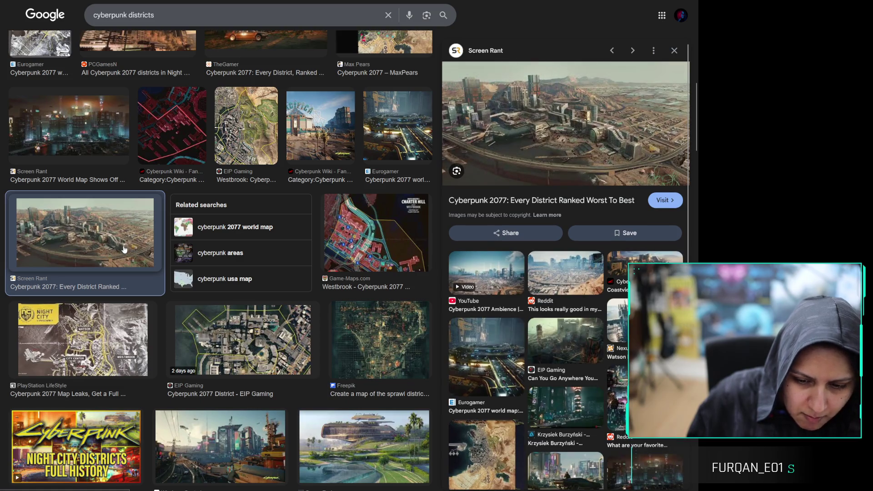
scroll(278, 214, up, 7)
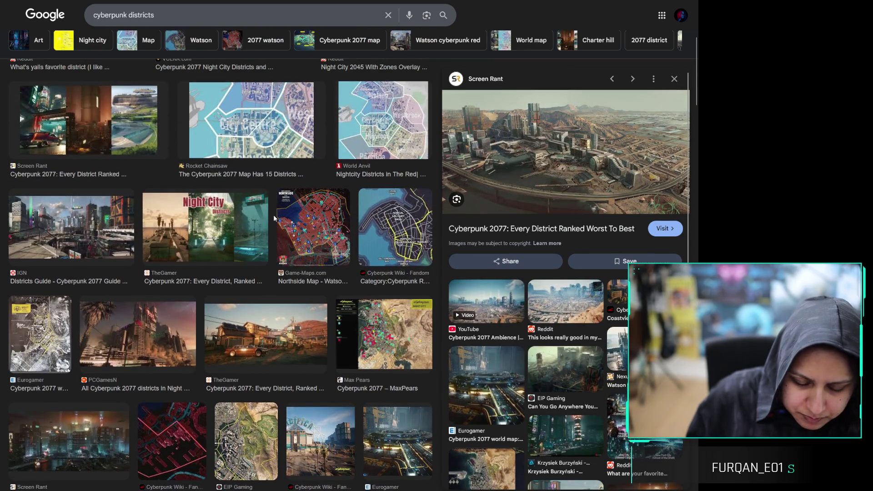
scroll(414, 74, up, 1)
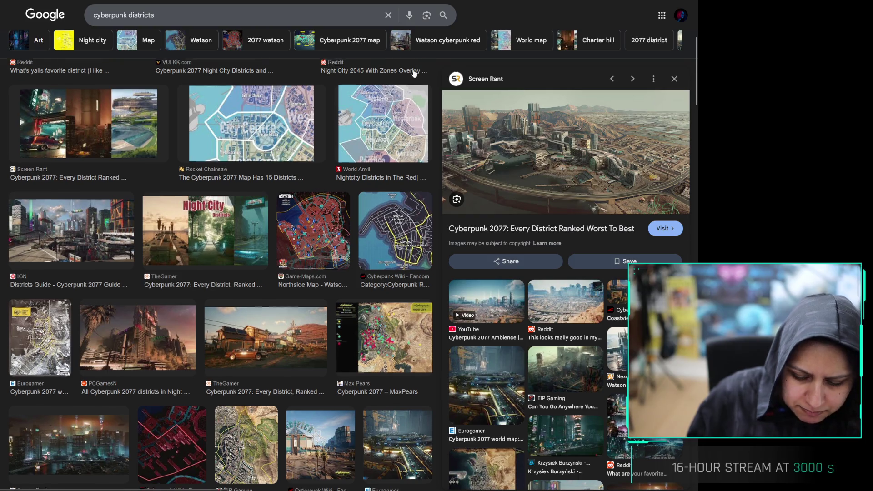
scroll(414, 74, up, 1)
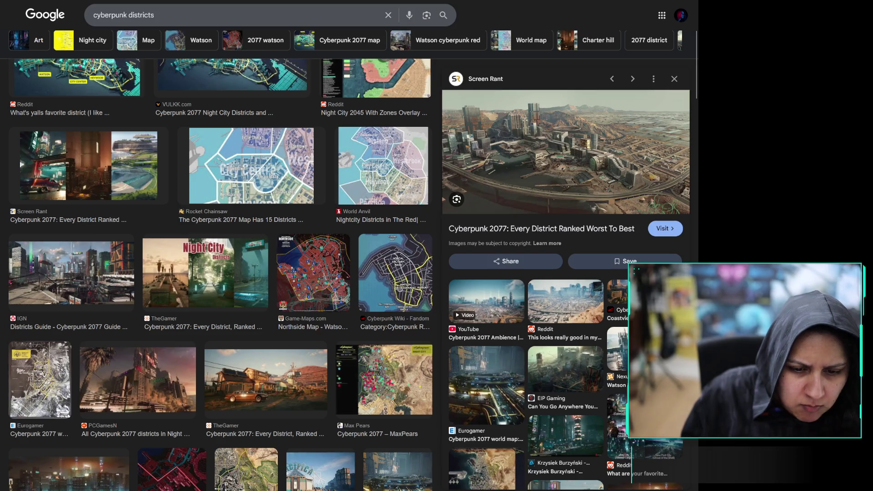
Check the list end after Toxic river, then open the EIP Gaming Westbrook map and a new tab
key(alt+Tab)
click(442, 481)
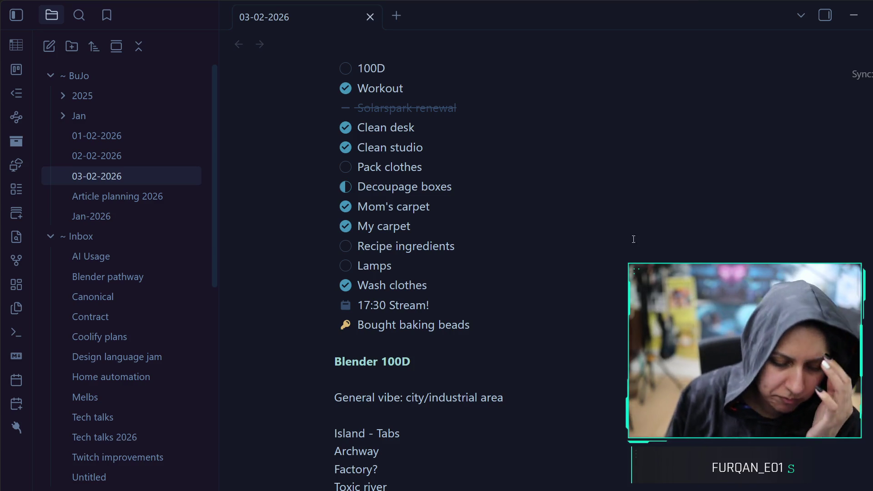
click(871, 12)
scroll(372, 188, down, 8)
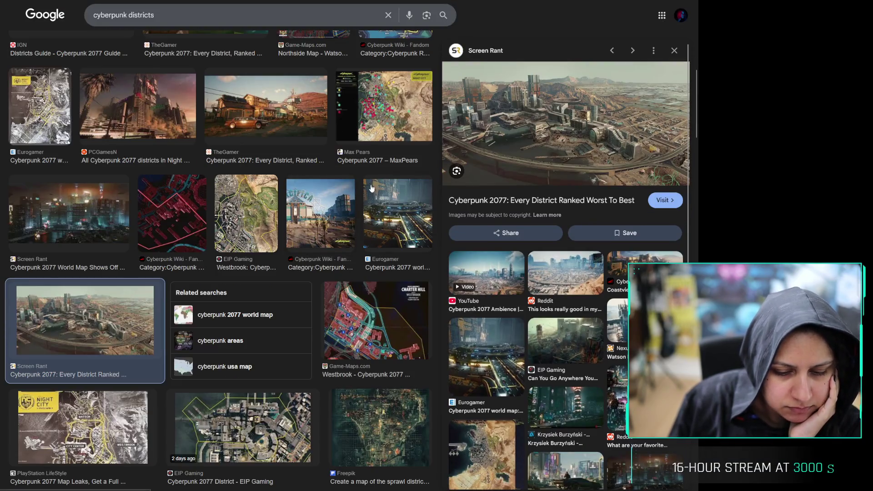
click(366, 132)
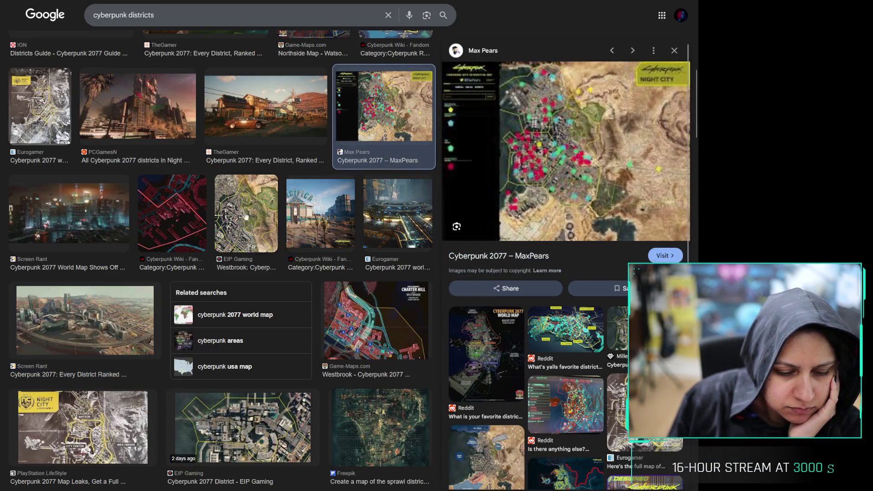
scroll(246, 216, up, 2)
click(253, 307)
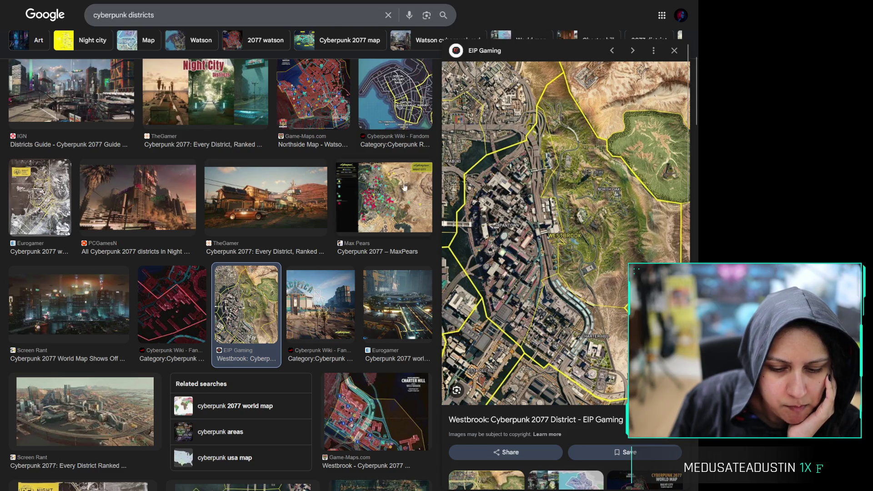
key(ctrl+t)
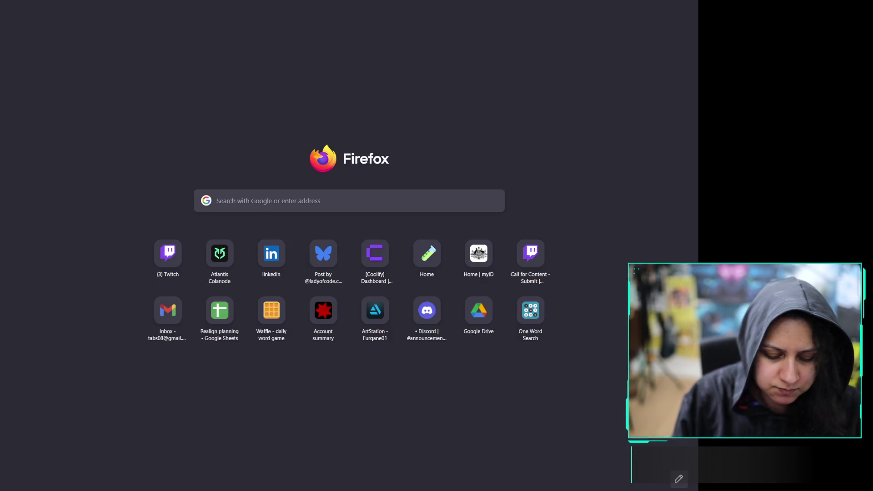
Search Google Images for 'westbrook cyberpunk', then return to the Obsidian daily note
text(wetsbrook cyberpunk)
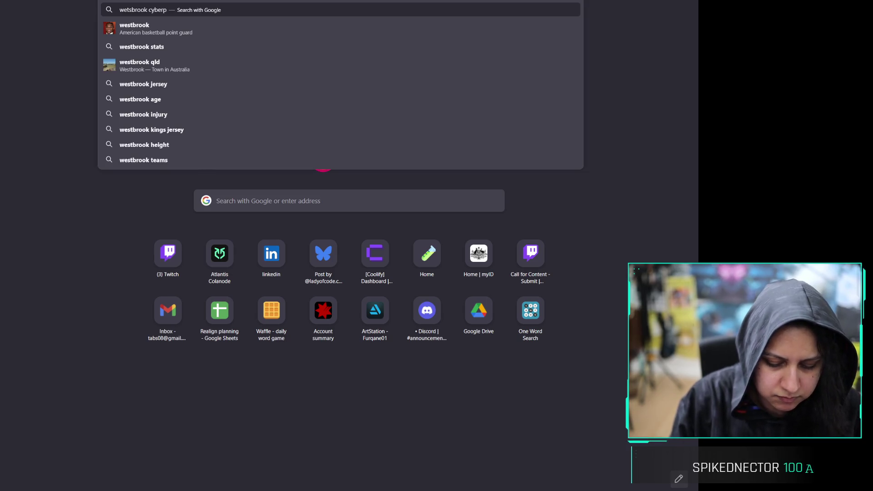
key(Return)
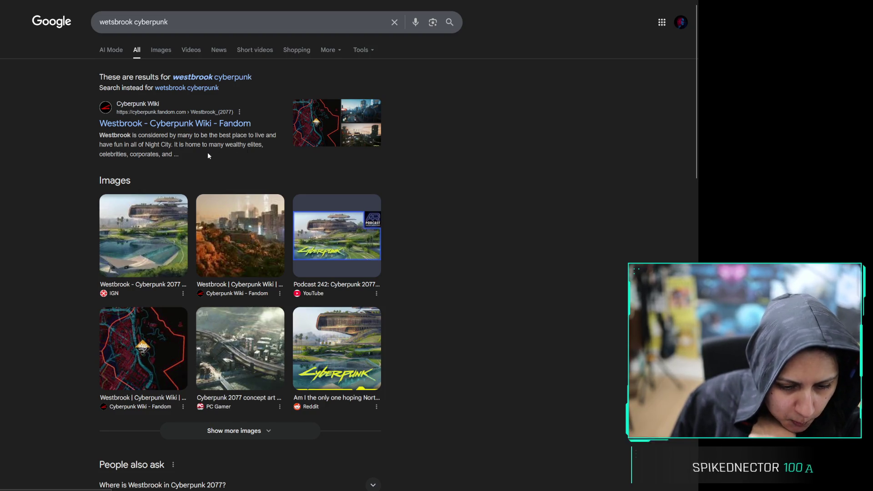
click(164, 50)
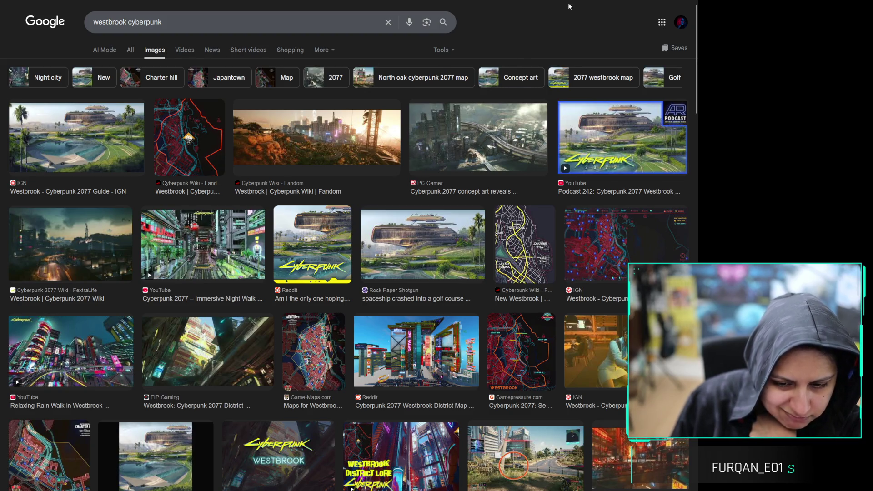
key(ctrl+Tab)
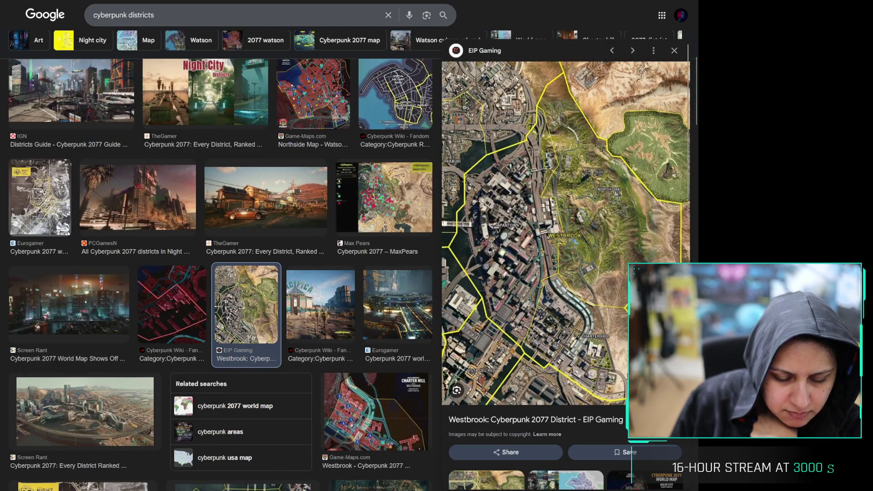
key(alt+Tab)
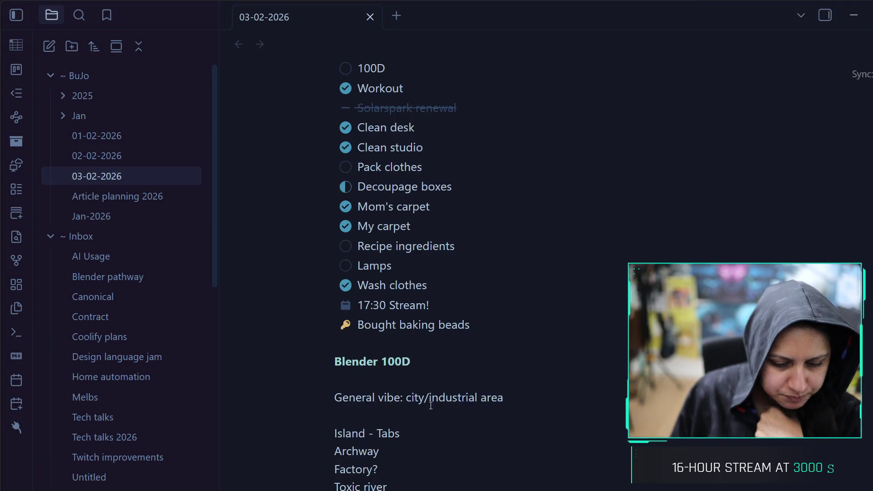
Replace 'city/industrial area' with 'low-key industrial area (garages etc)' in the general vibe line
drag(504, 398, 409, 400)
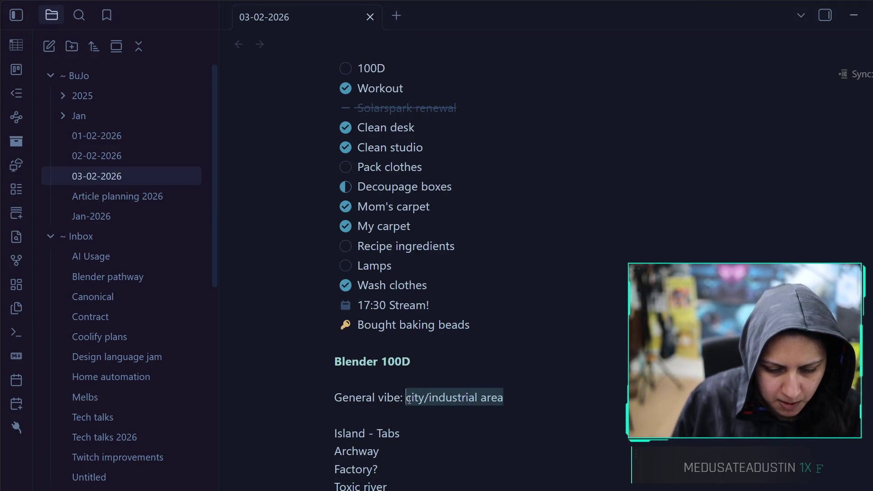
text(low-key ind)
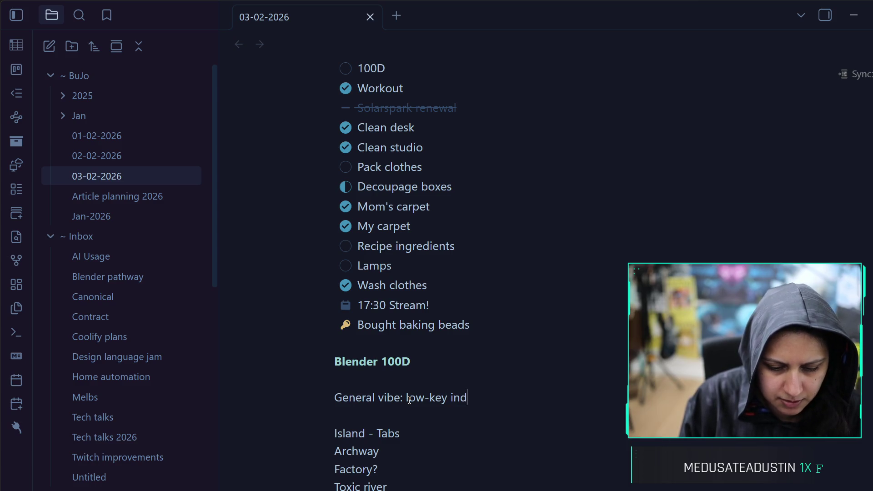
text(ustry)
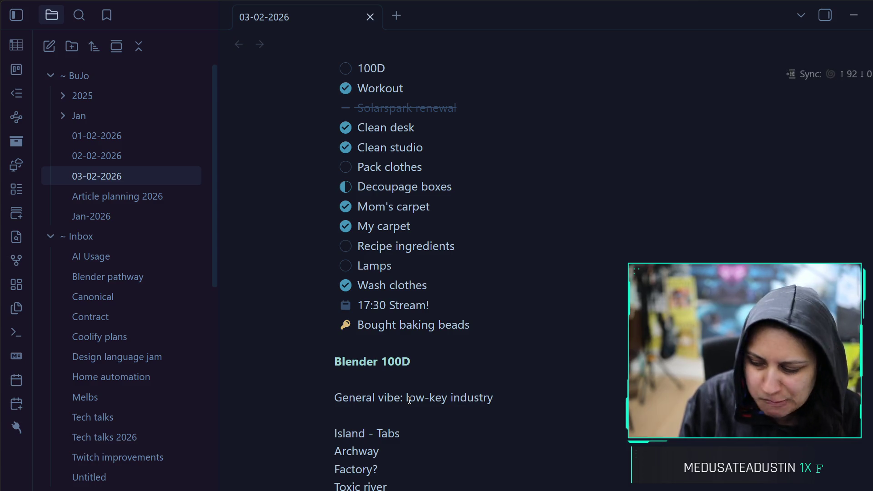
key(BackSpace)
text(ial )
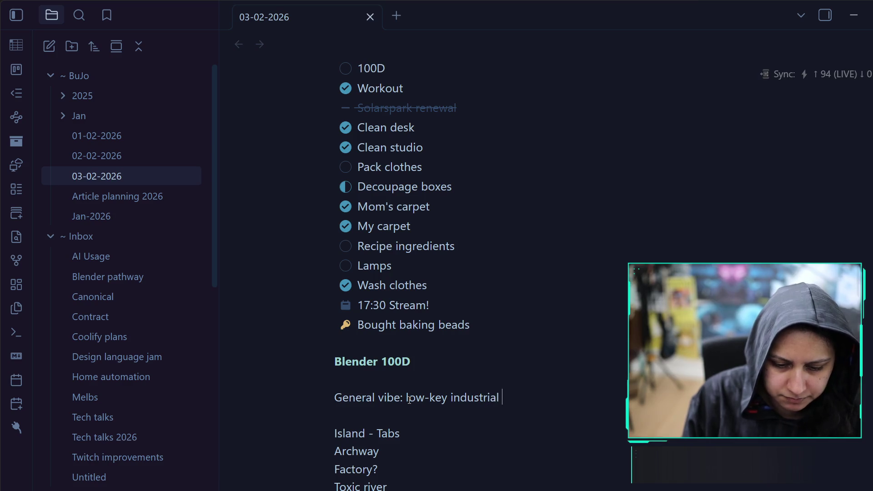
text(area (gar)
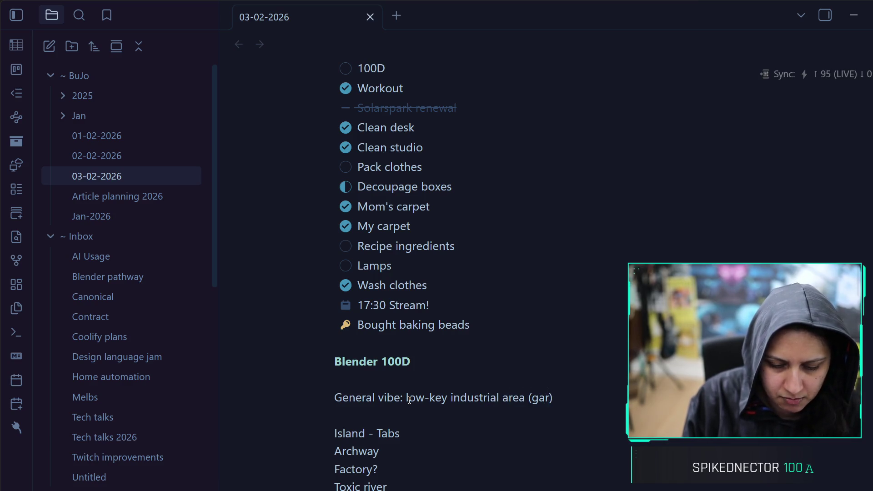
text(ages etc)
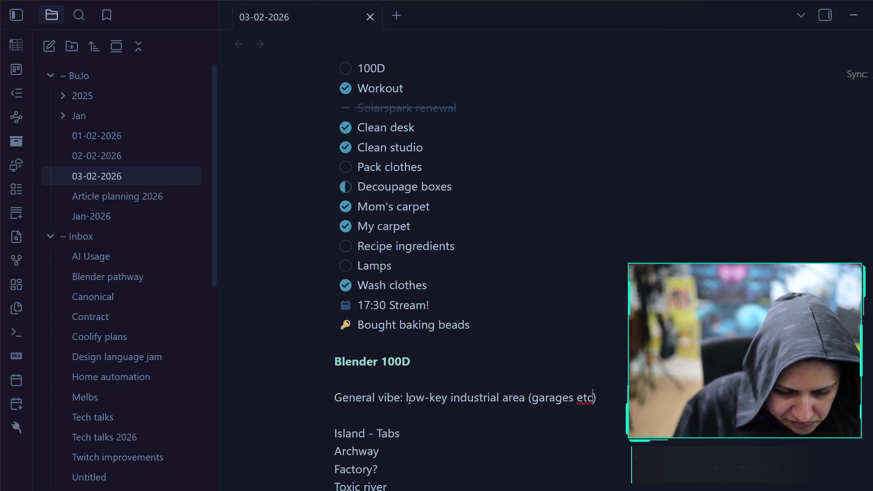
Change the 'Factory?' idea to 'Factory up on a hill'
click(397, 465)
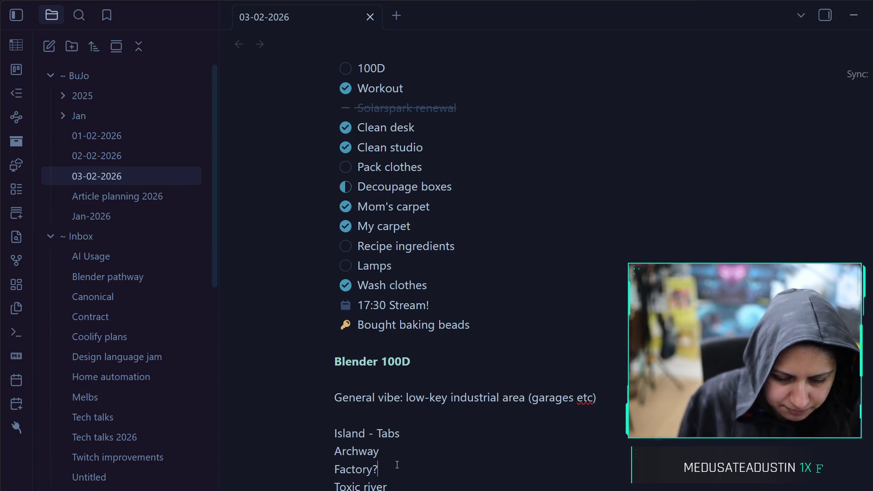
text(]\)
key(BackSpace)
key(BackSpace)
key(BackSpace)
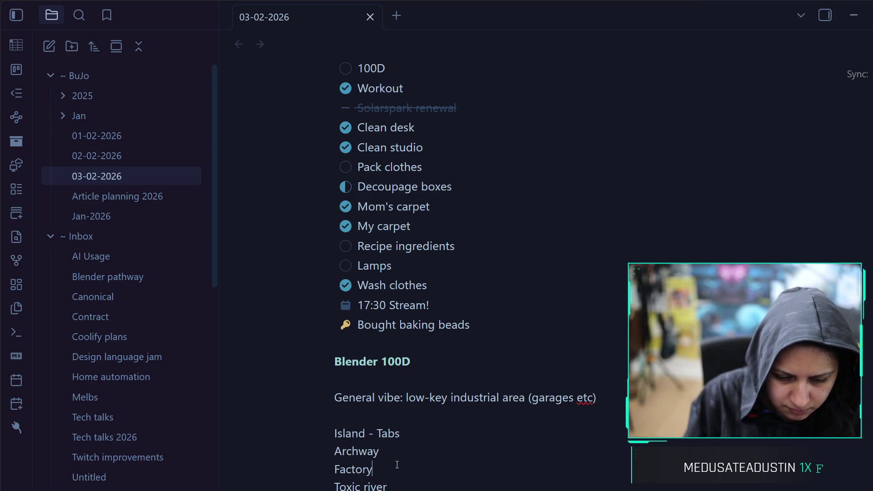
text(up on a hill)
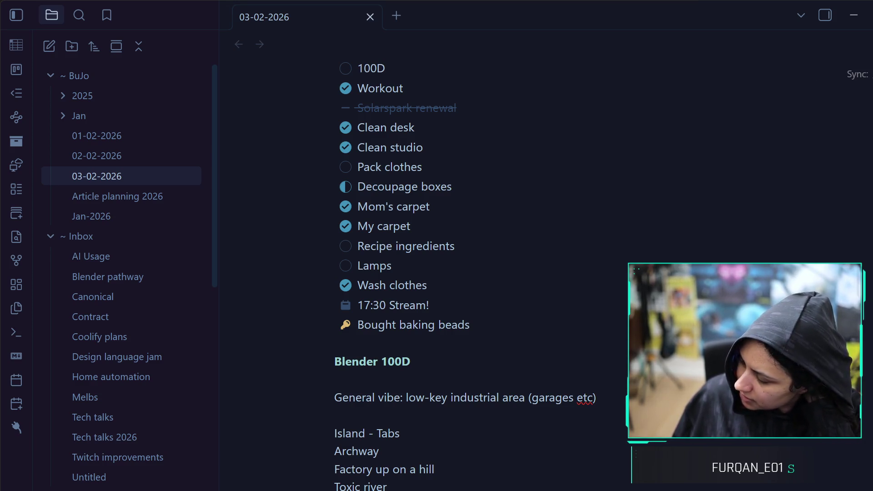
Add a new 'Small sprawl of roads - Tabs' idea below 'Island - Tabs'
click(449, 417)
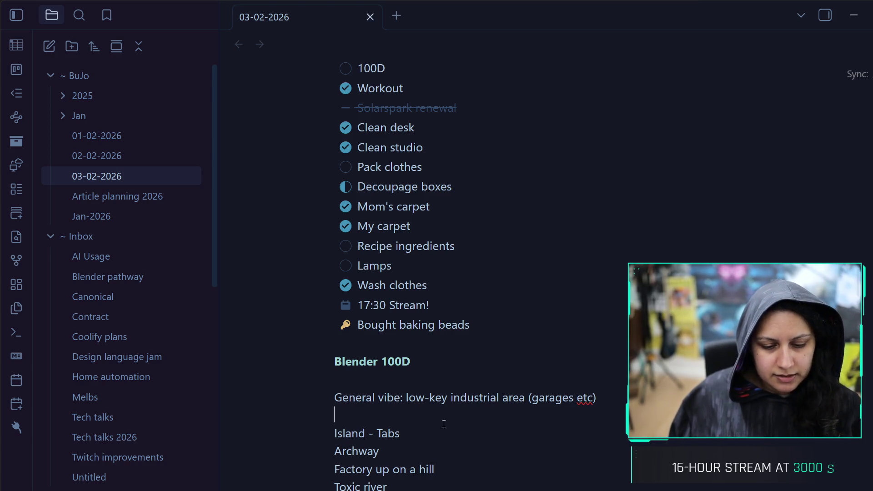
key(Return)
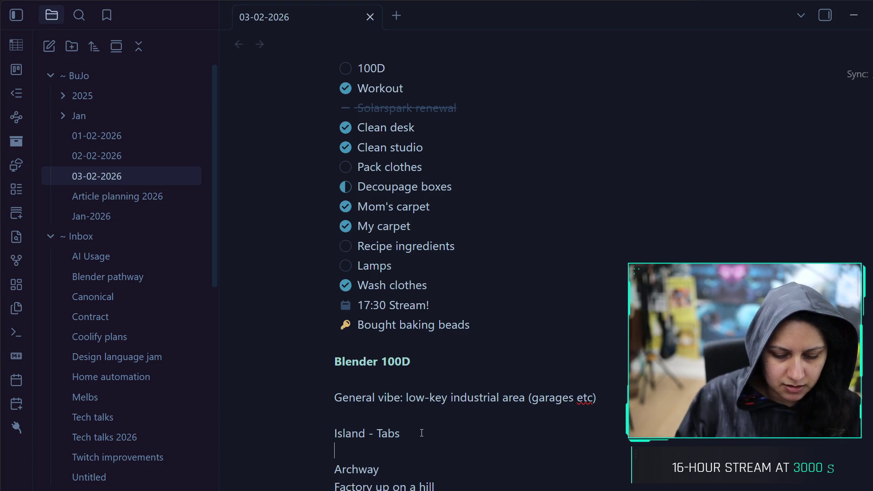
text(R)
key(BackSpace)
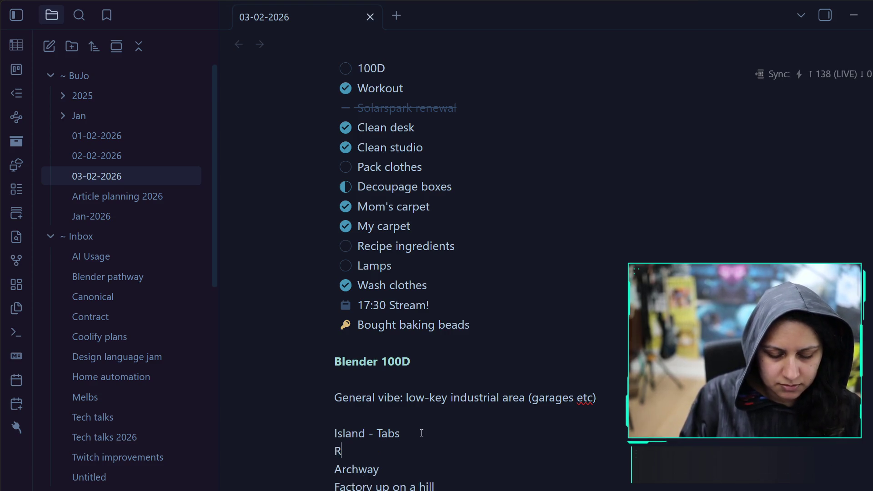
text(Small spraw)
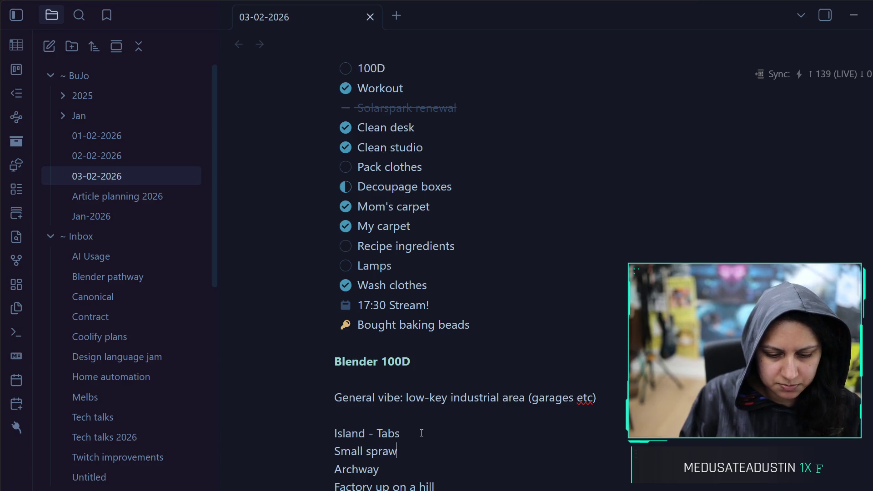
text(l - of )
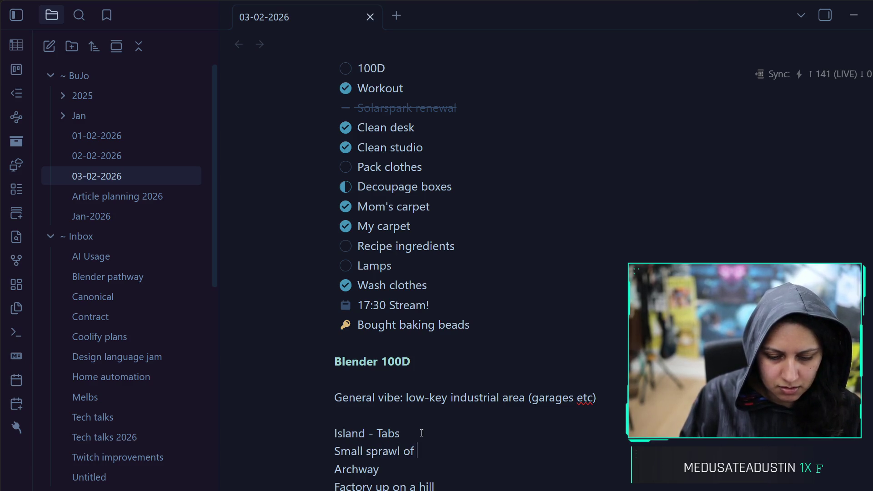
text(oads - Tabs)
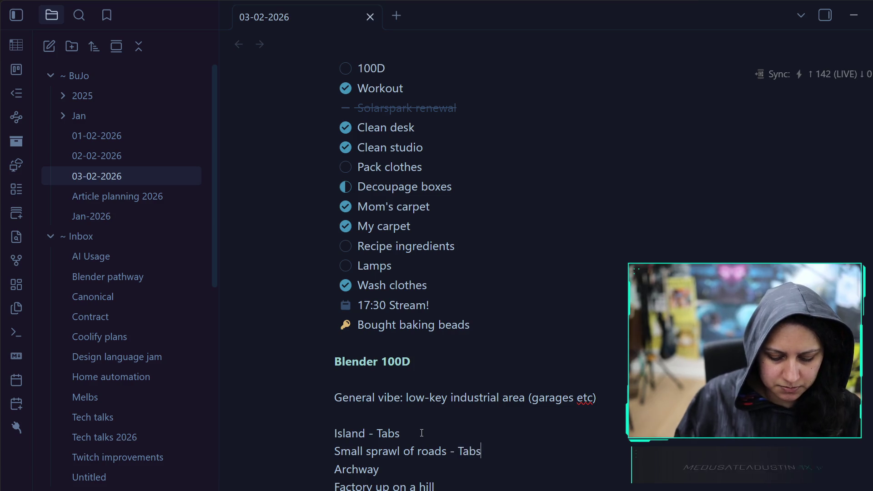
Expand the island idea to 'Floating Island with a hill' and select the idea list to copy
click(366, 433)
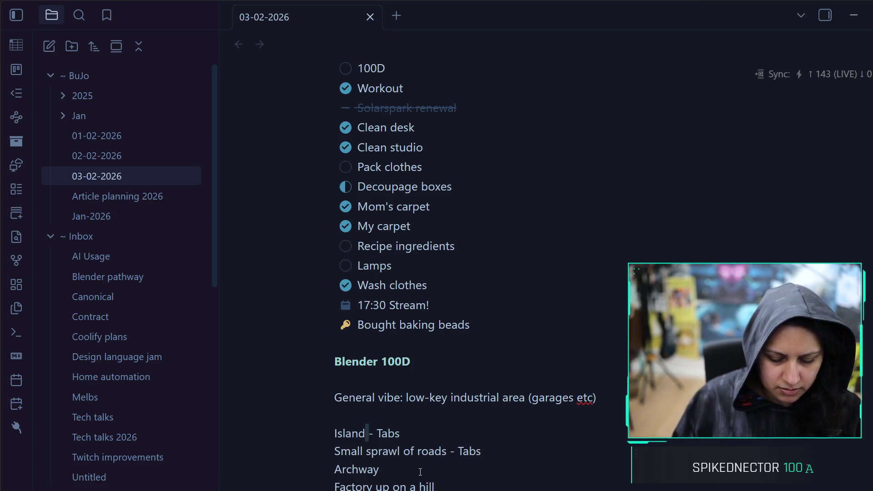
text(with a hill)
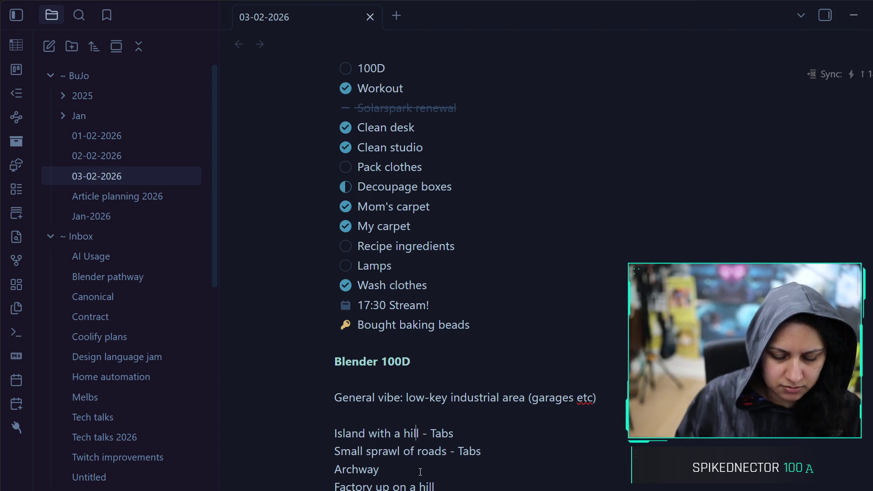
key(Home)
key(Right)
key(Right)
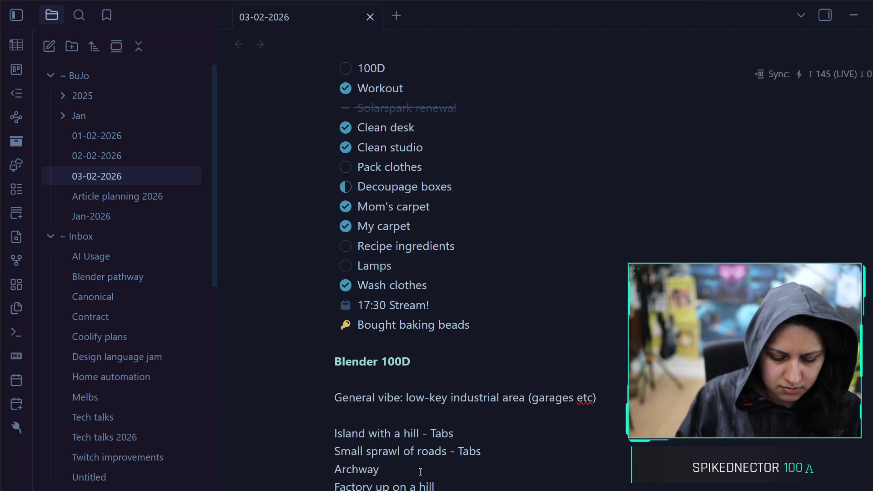
text(Floating)
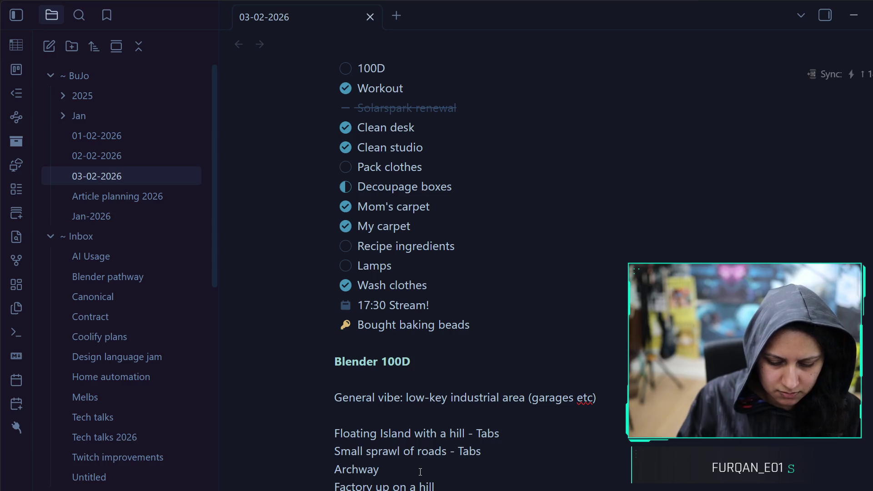
mouse_move(437, 488)
mouse_down()
mouse_move(307, 423)
mouse_move(311, 430)
mouse_up()
key(alt+Tab)
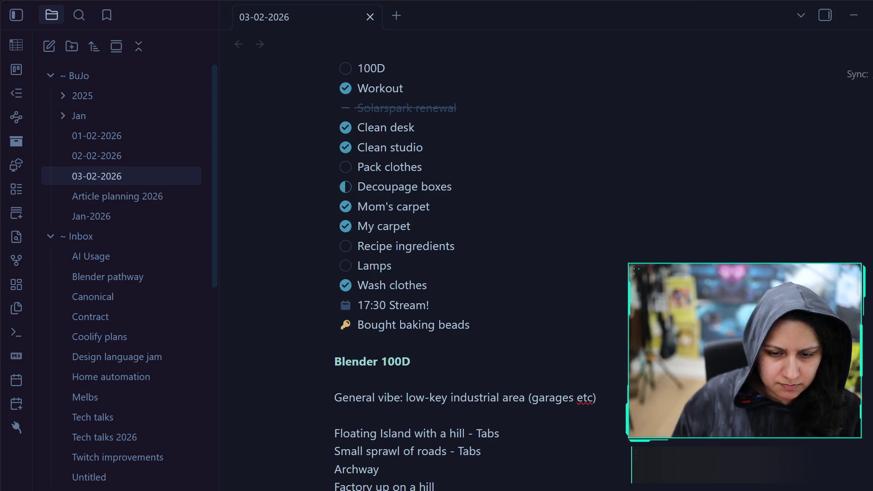
In the Candypunk Island chat, write 'Here's where I got with the ideas' and paste the idea list beneath it
click(854, 15)
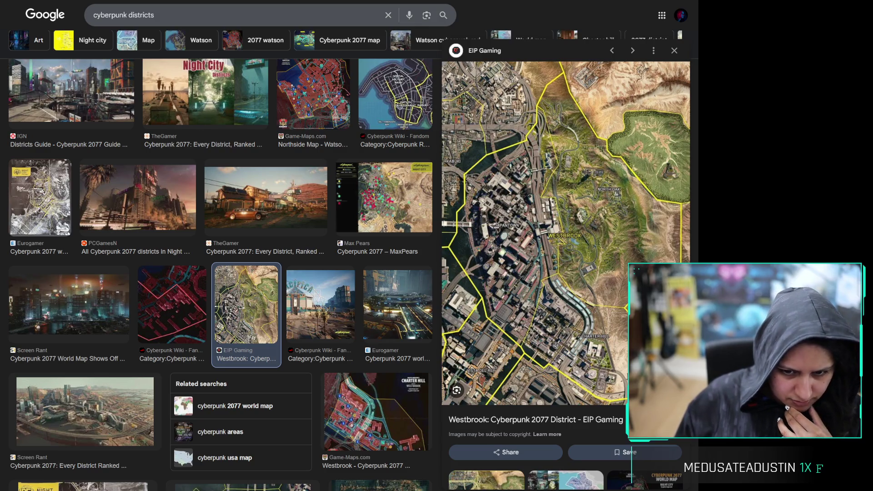
key(alt+Tab)
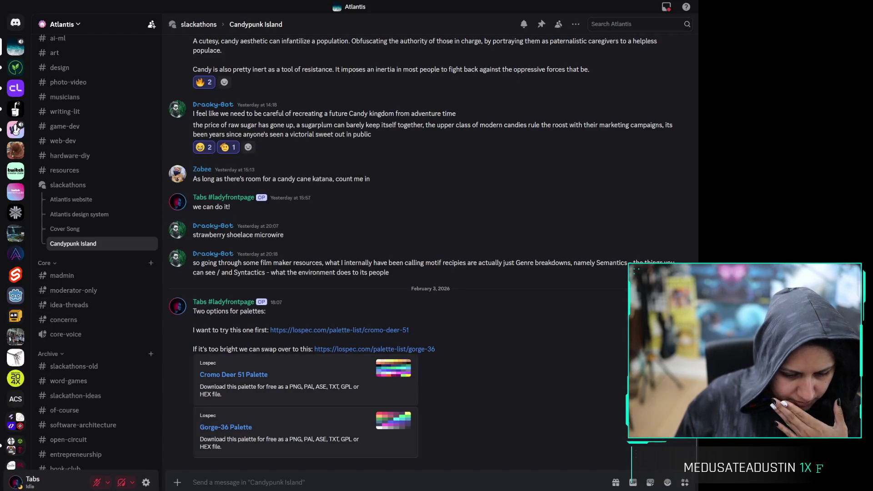
text(Her)
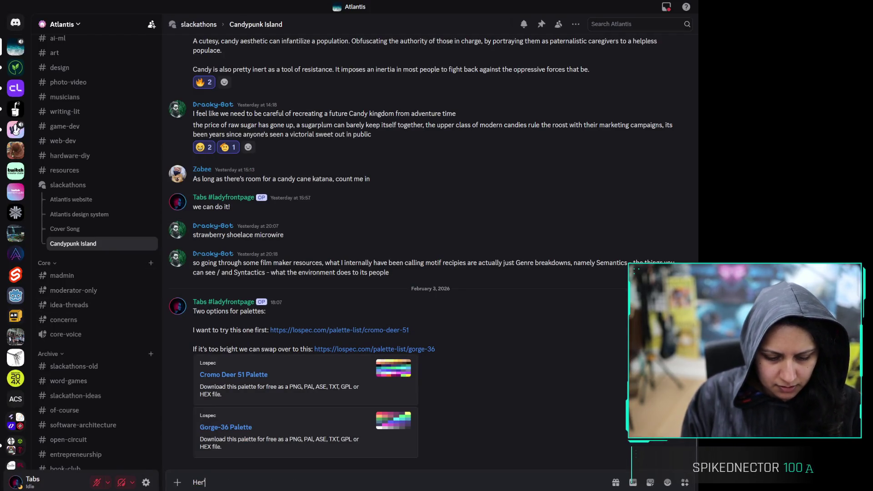
text(e's where I got)
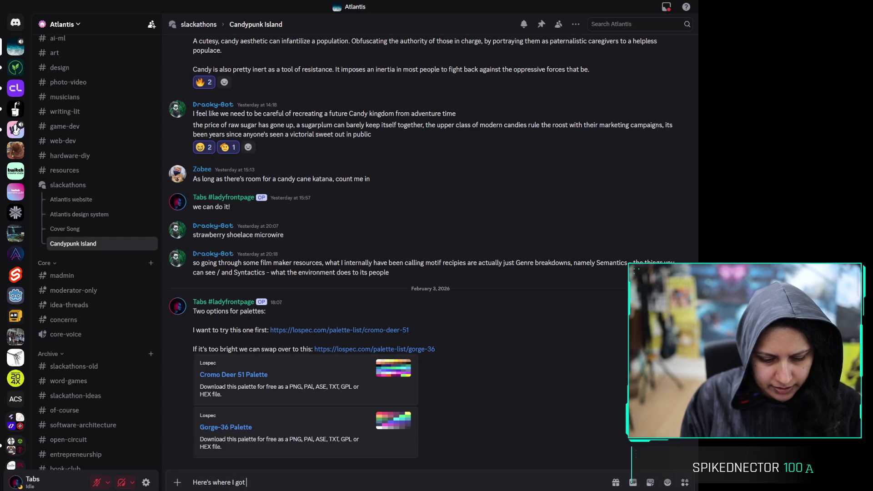
text( with the ideas:)
key(shift+Return)
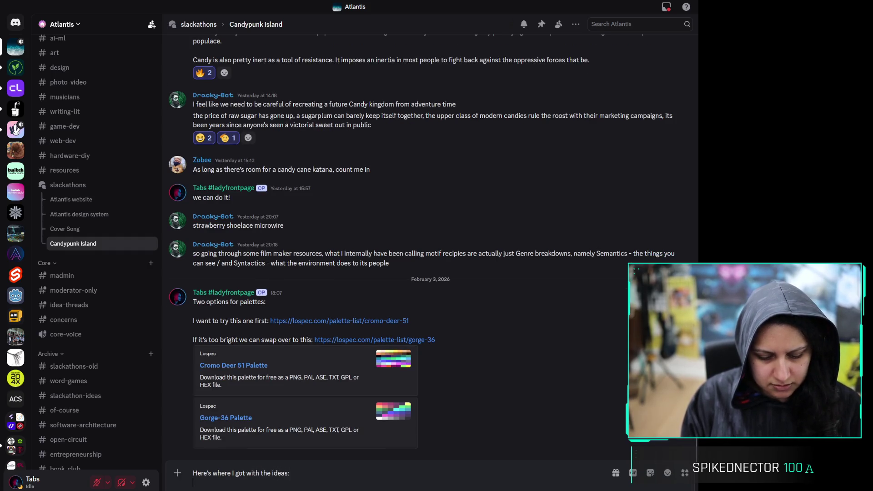
text(Floating Island with a hill - Tabs Small sprawl of roads - Tabs Archway Factory up on a hill Toxic river Lit billboard (with lights or backlit) Storefront (open) Storefront (closed, roll-down door graffitied) Aftermath of a fight with candy cane katana on the floor Pile of chocolate/candy boxes (part of general rubbish lying around) Hovering/flying car)
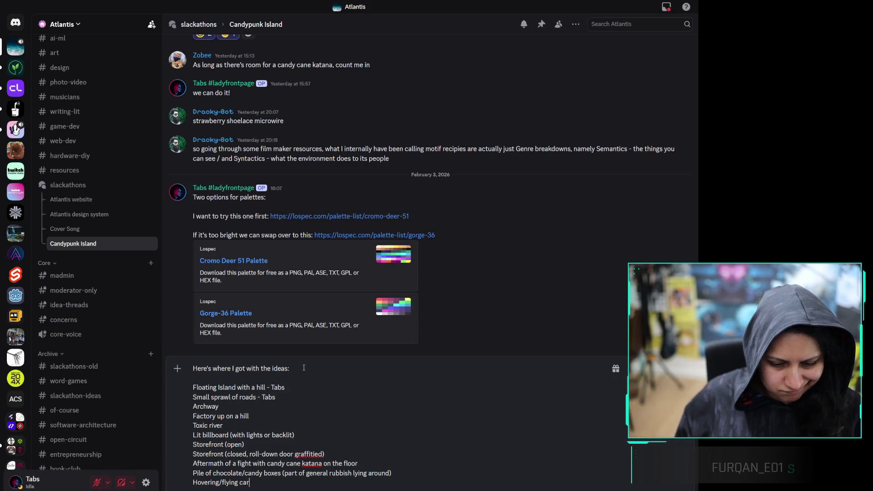
key(BackSpace)
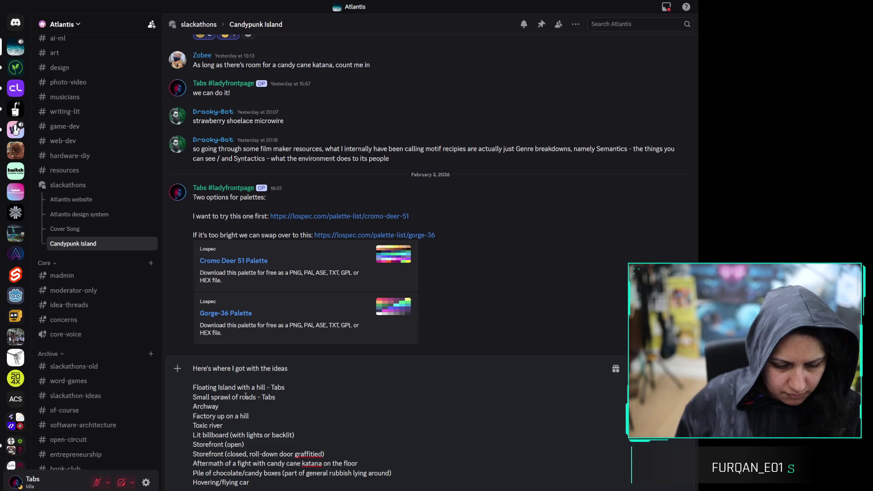
click(267, 480)
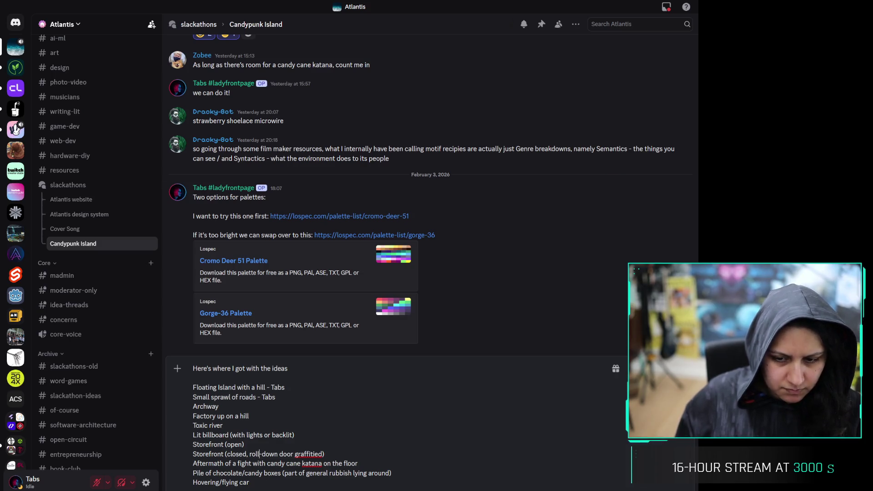
key(alt+Tab)
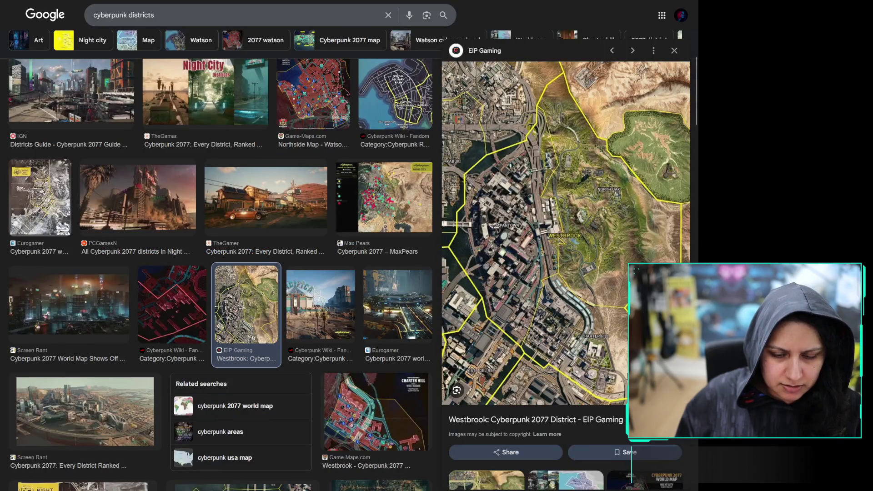
Search 'candyland', then 'candy themed 3d movie', and show the image results
click(496, 15)
text(candyland)
key(Return)
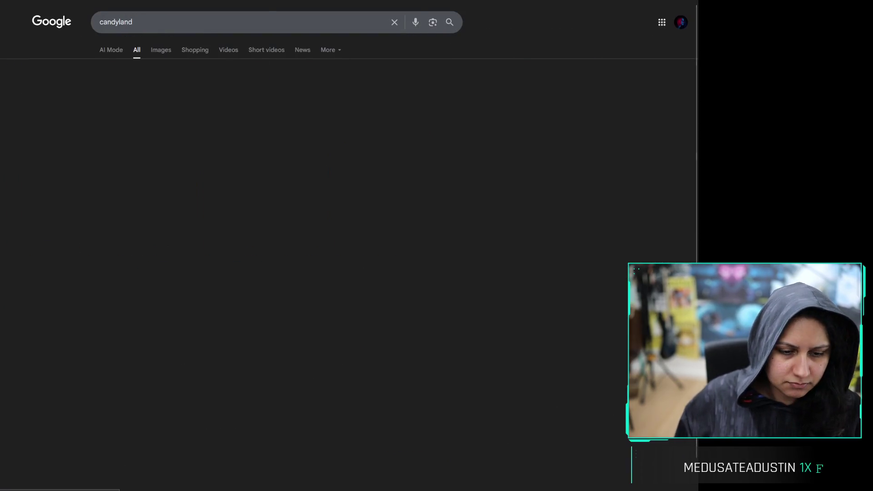
key(ctrl+l)
text(candy th)
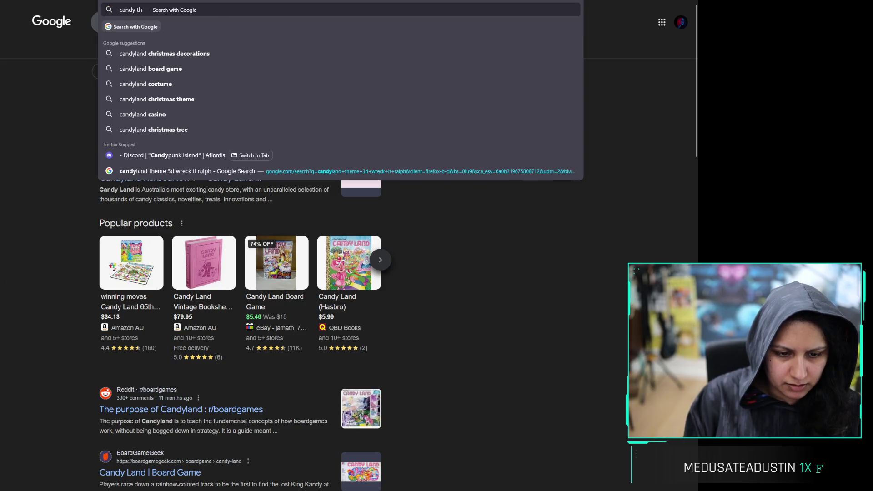
text(emed 3d movie)
key(Return)
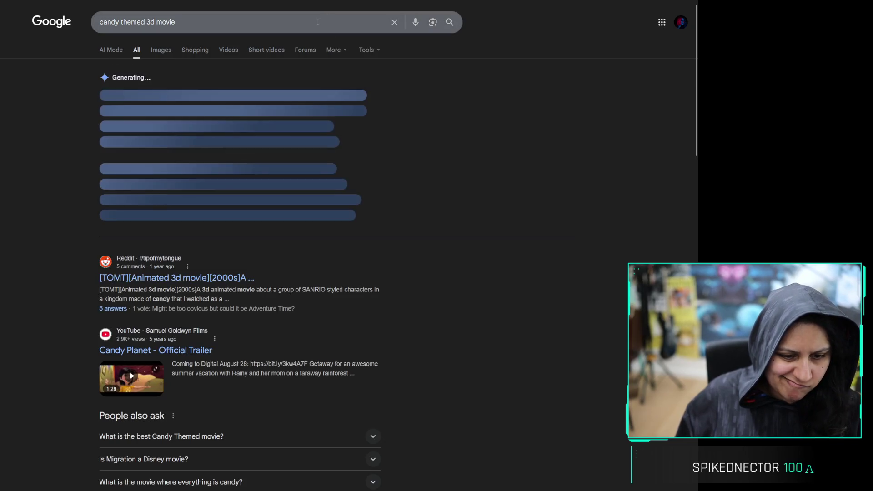
click(161, 49)
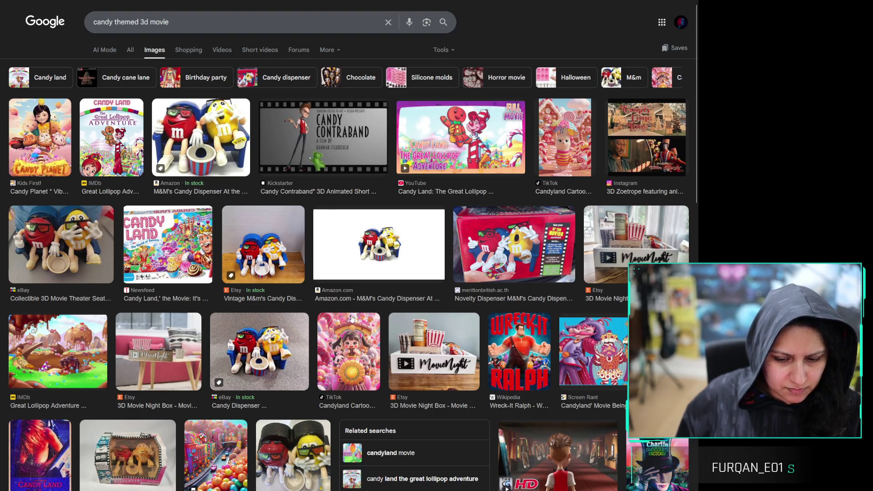
Preview the candy-filled city image, then return to the Discord draft
scroll(320, 325, down, 9)
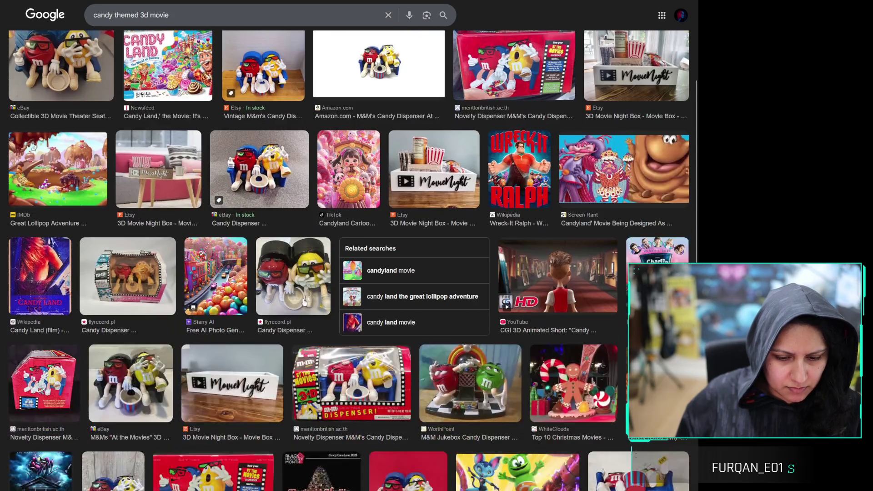
scroll(277, 227, down, 6)
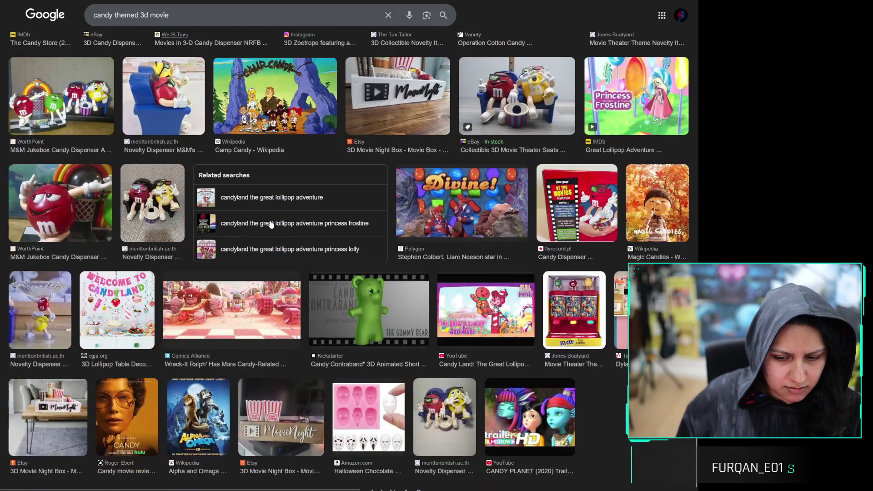
scroll(282, 265, up, 10)
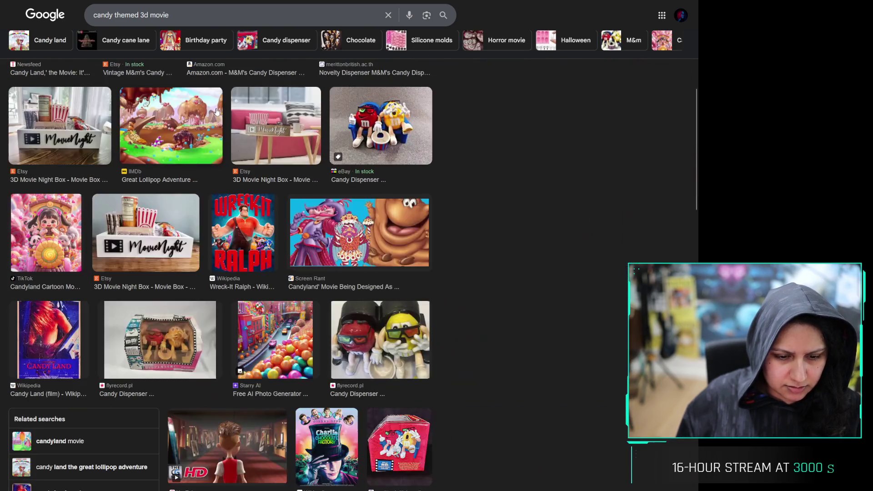
click(217, 112)
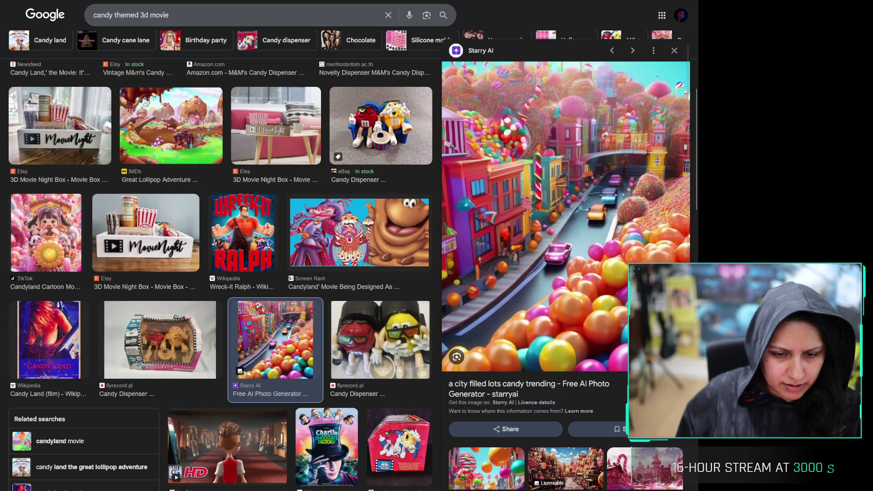
key(alt+Tab)
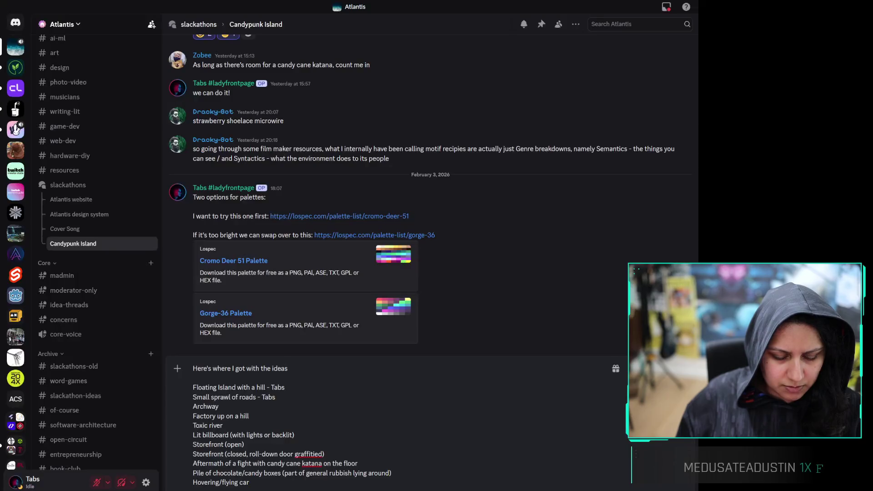
Change the open storefront idea to 'Gingerbread house storefront'
click(194, 444)
text(Gingerbread ho)
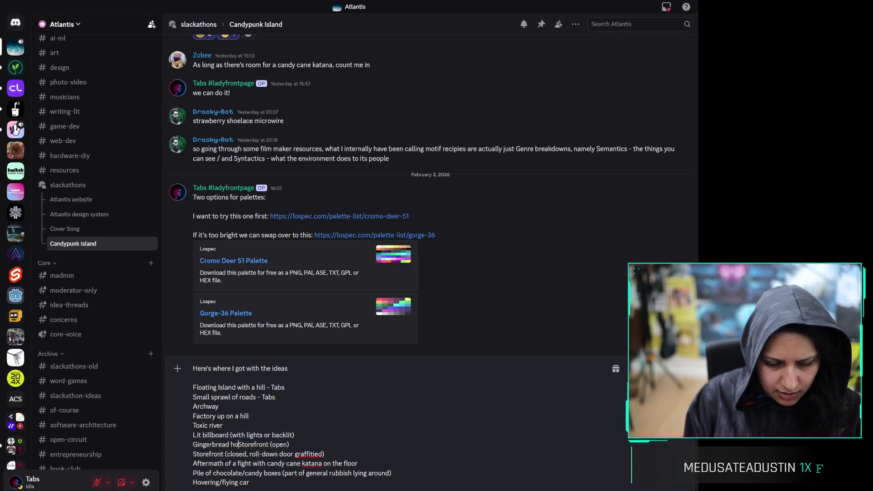
text(use)
key(Delete)
text(s)
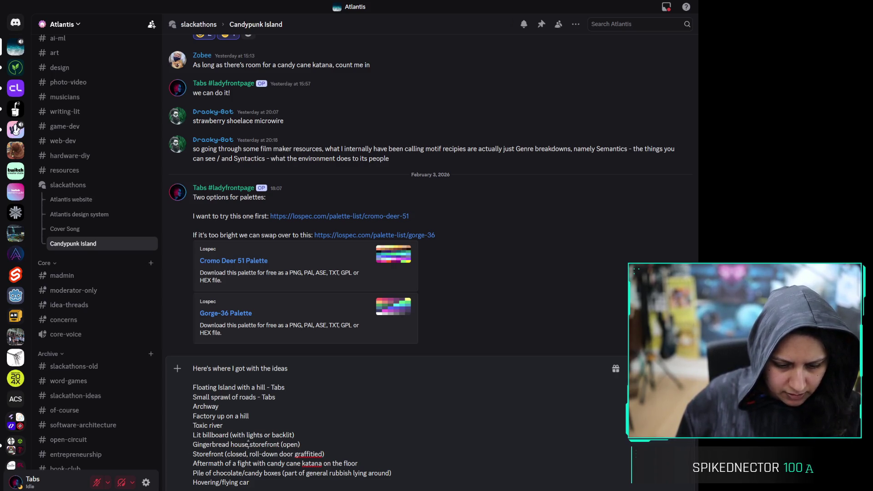
Paste 'Gingerbread house' onto the closed storefront idea, lowercasing 'storefront'
drag(249, 445, 193, 445)
key(ctrl+c)
click(194, 455)
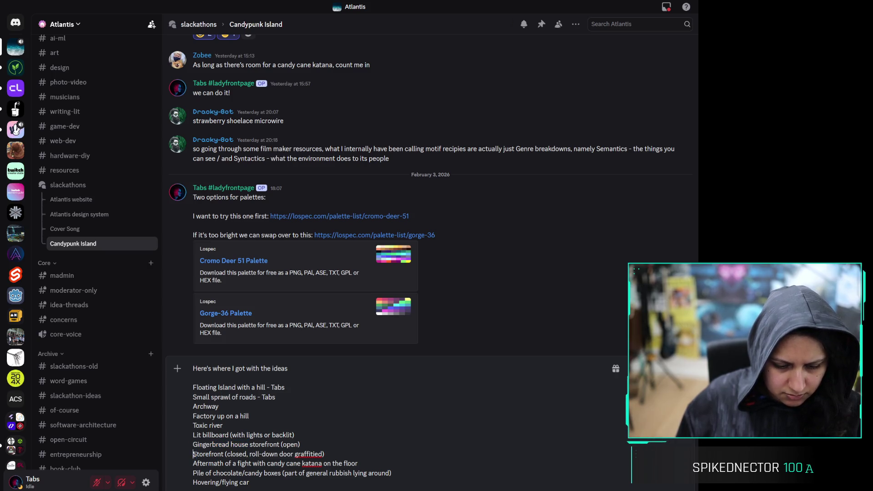
key(ctrl+v)
key(Delete)
text(s)
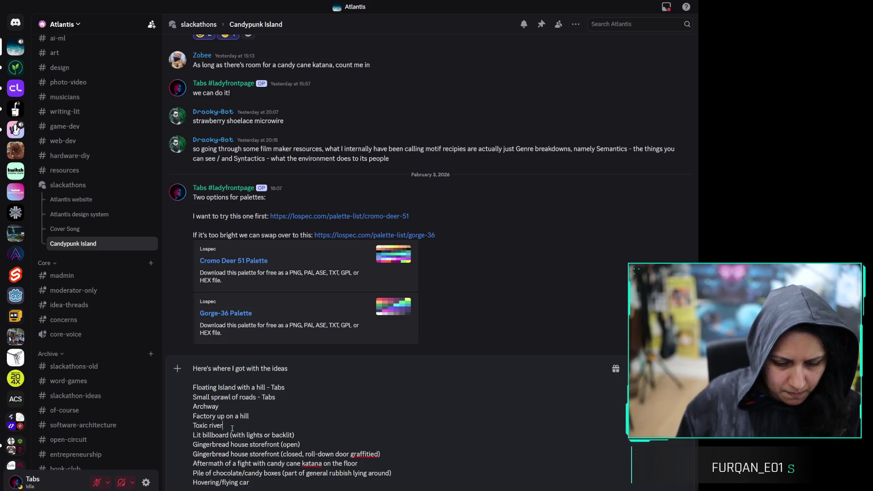
double_click(240, 408)
click(240, 408)
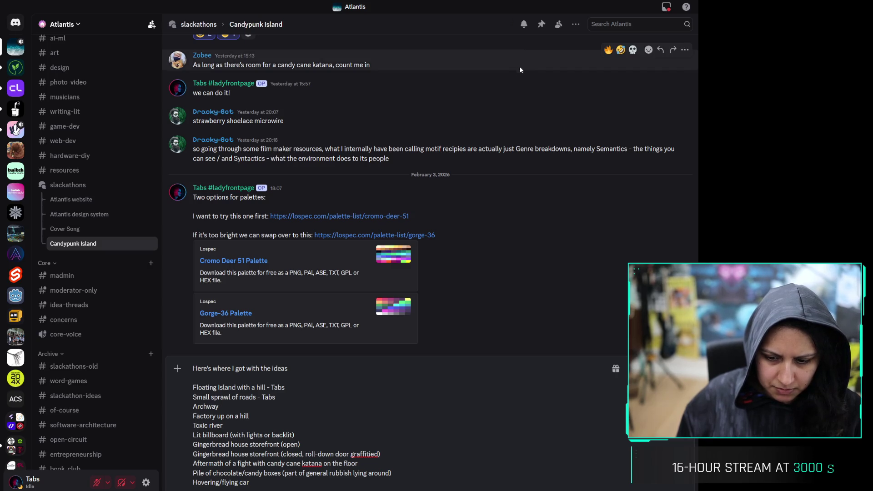
scroll(117, 316, up, 10)
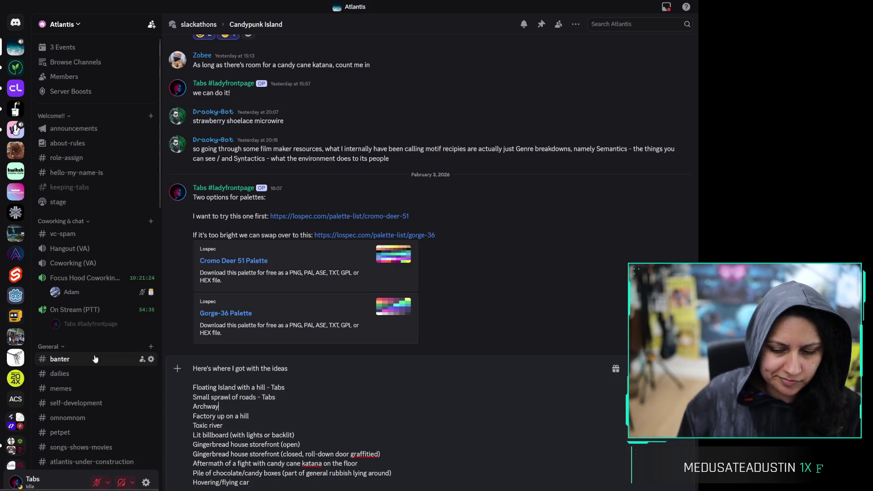
Scroll the draft, place the cursor at the end of an idea line, then return to the candy images
scroll(95, 345, down, 10)
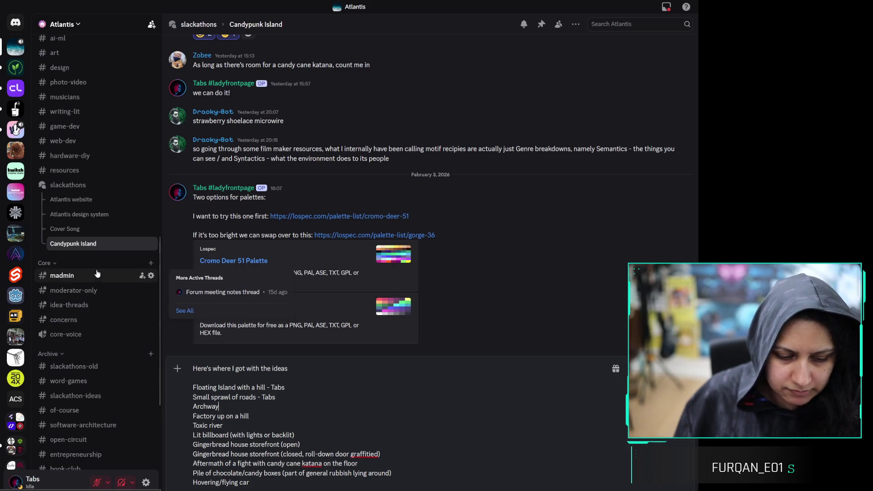
scroll(121, 227, up, 5)
scroll(116, 227, up, 6)
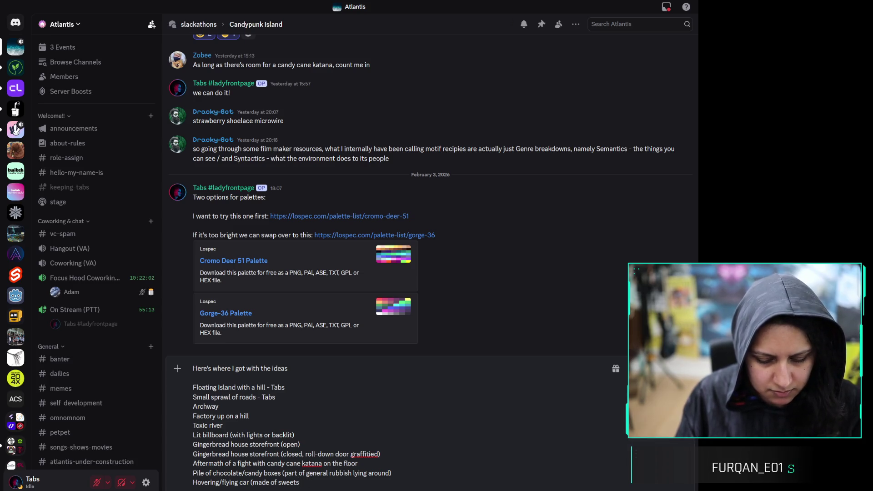
click(264, 423)
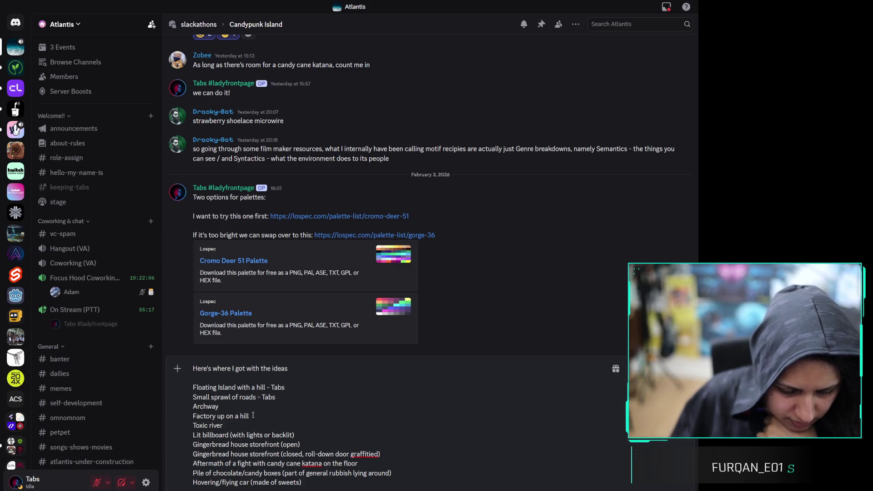
key(alt+Tab)
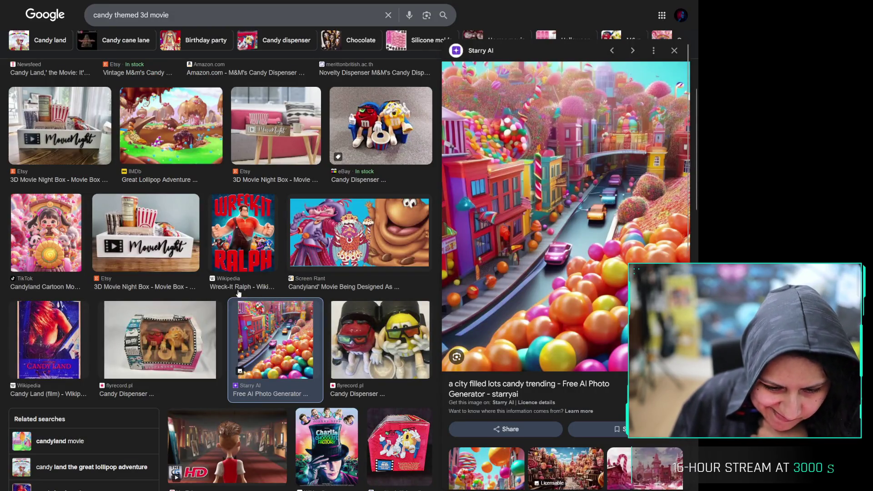
Preview the candy-land castle, M&M dispenser and Wreck-It Ralph candy scene images
scroll(262, 205, down, 6)
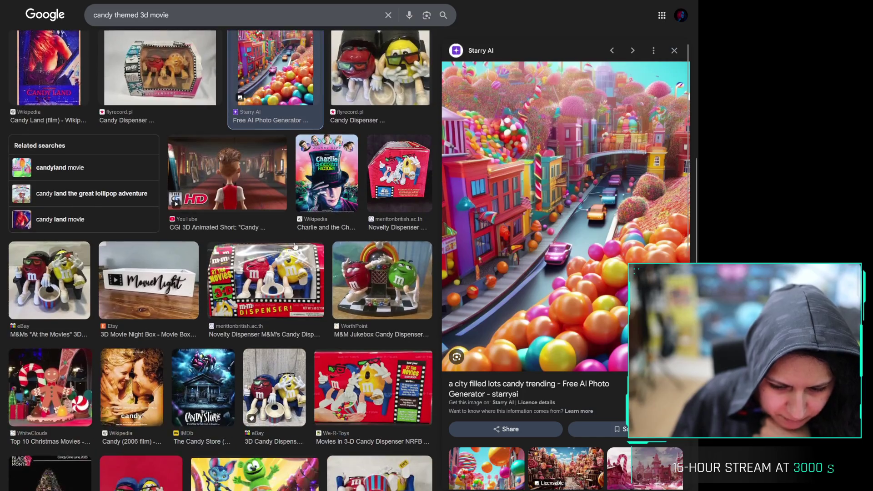
scroll(295, 246, down, 3)
scroll(504, 319, down, 3)
click(503, 337)
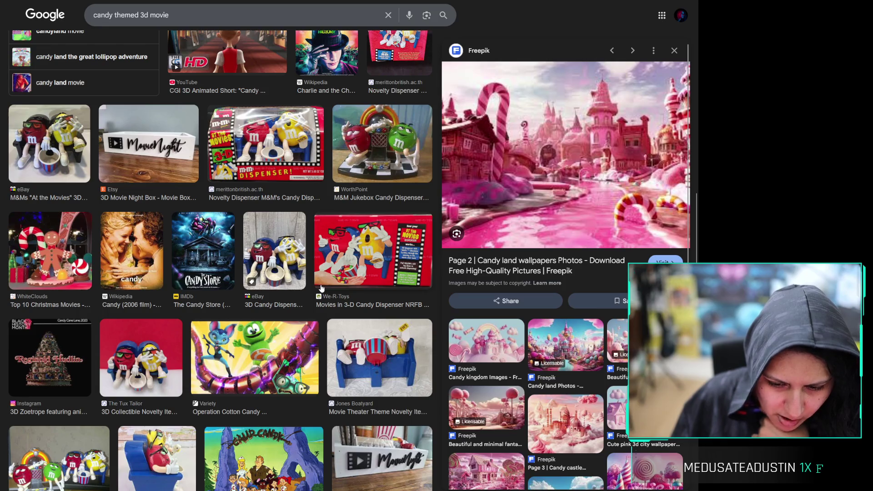
click(289, 246)
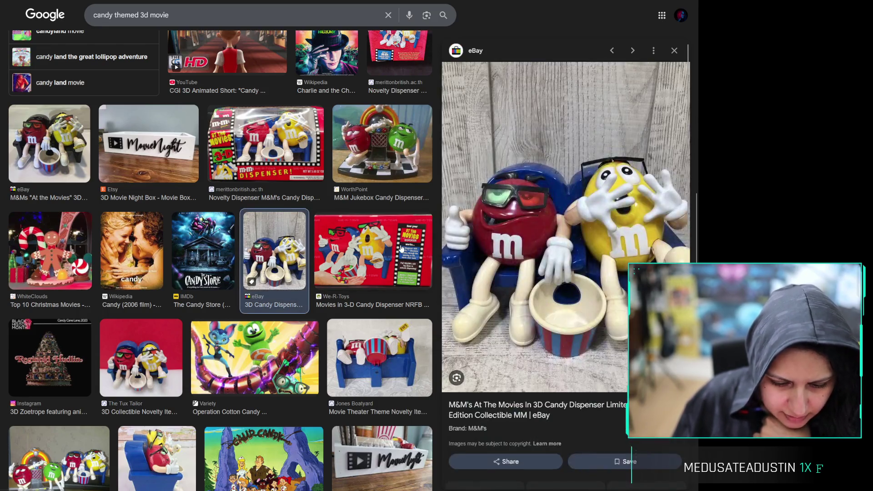
click(289, 246)
scroll(222, 243, down, 4)
scroll(224, 240, down, 7)
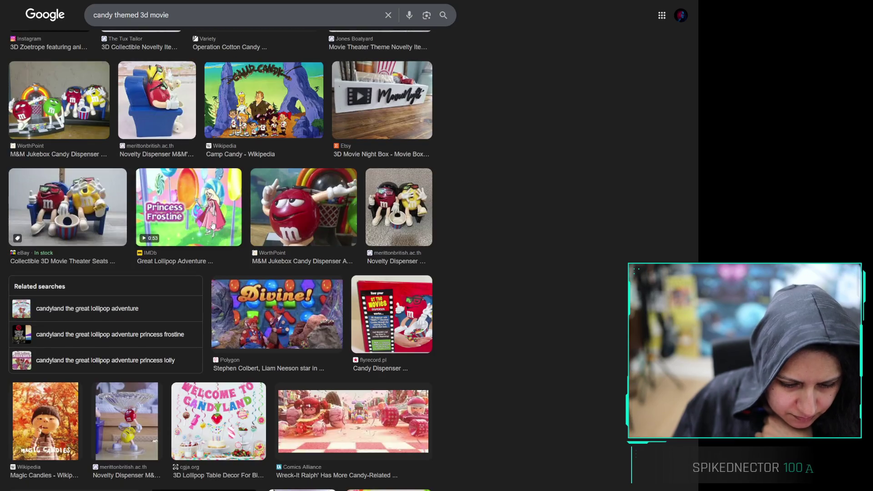
click(316, 272)
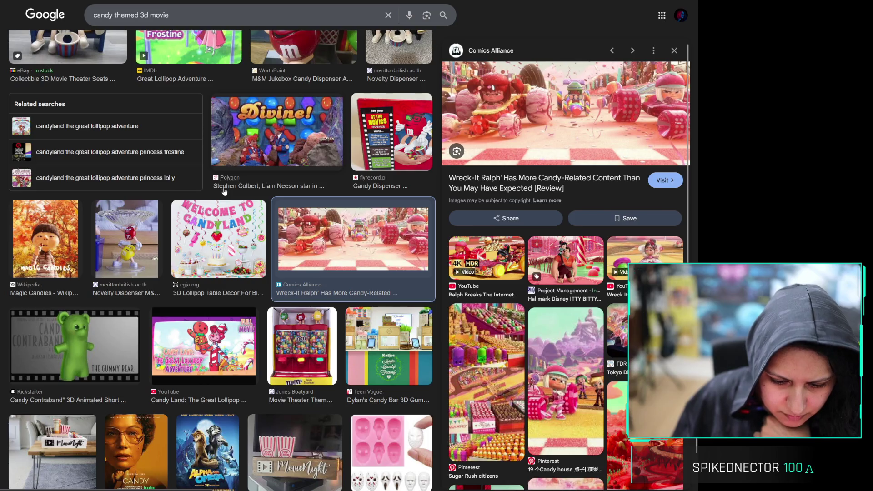
Replace the search query with 'wreck it ralph candy'
scroll(273, 136, up, 5)
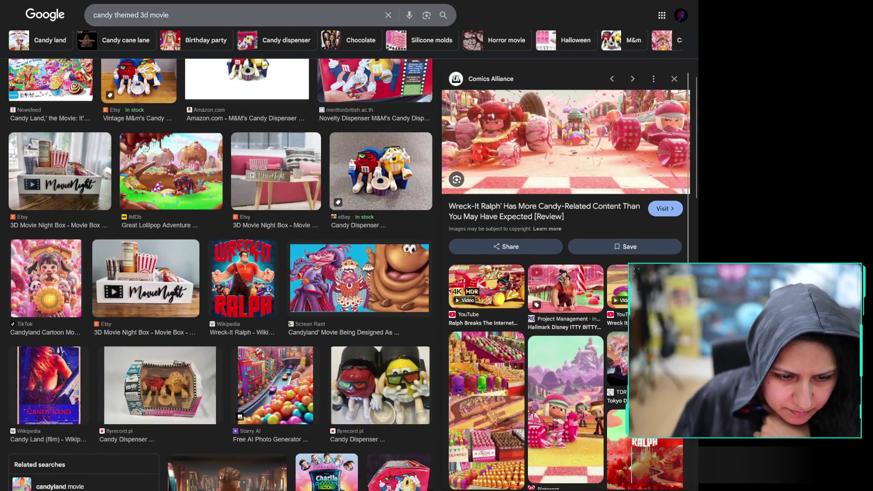
double_click(121, 15)
key(ctrl+a)
text(w)
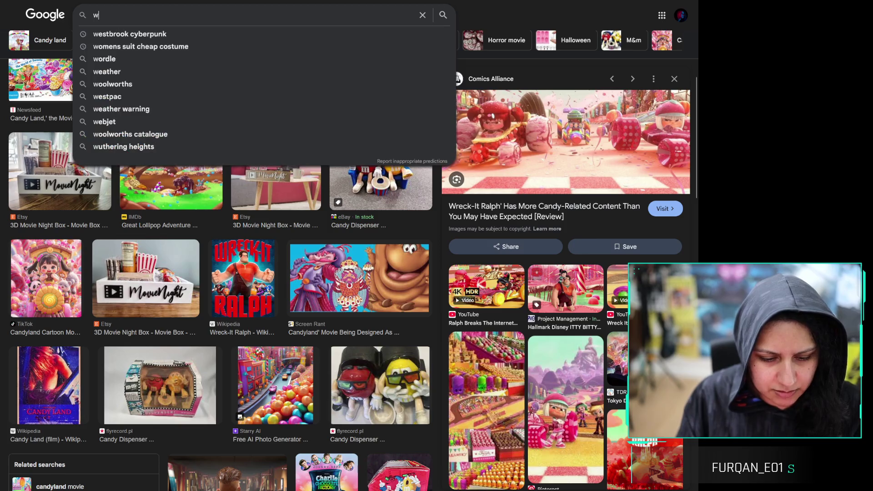
text(reck it ralph )
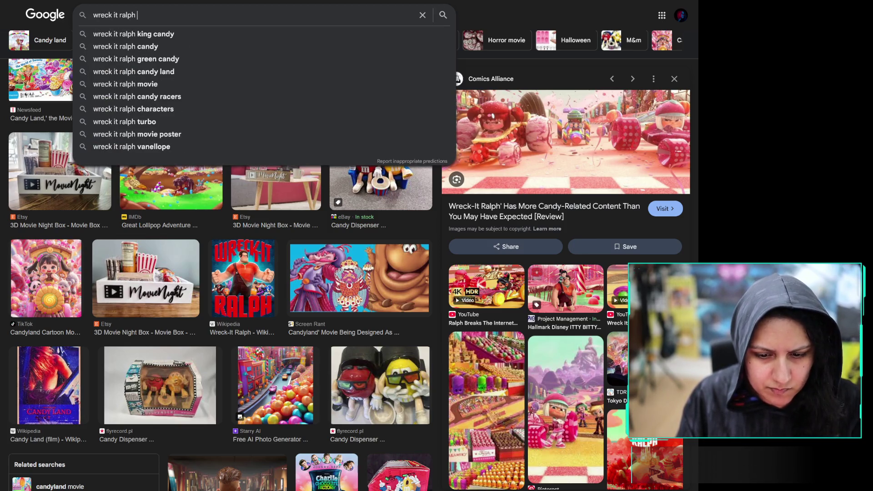
text(candy)
Run the 'wreck it ralph candy' search and preview the Sugar Rush crowd, Tokyo Disneyland art and King Candy images
key(Return)
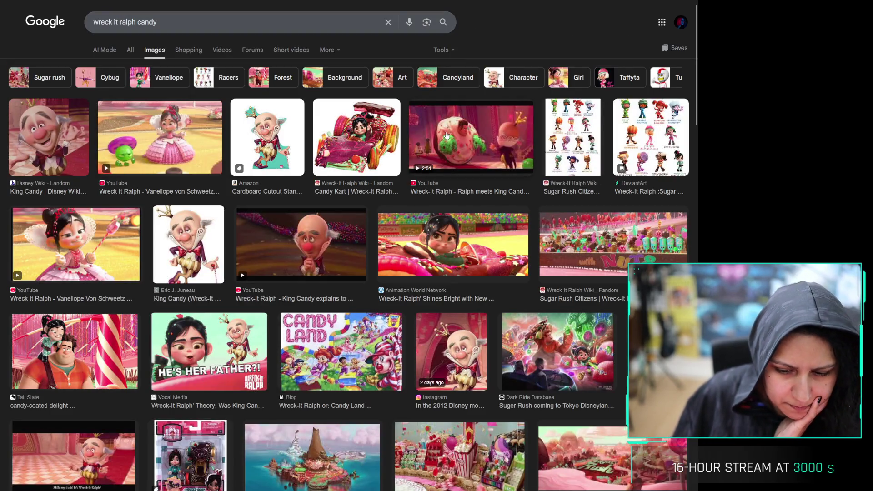
scroll(66, 230, down, 3)
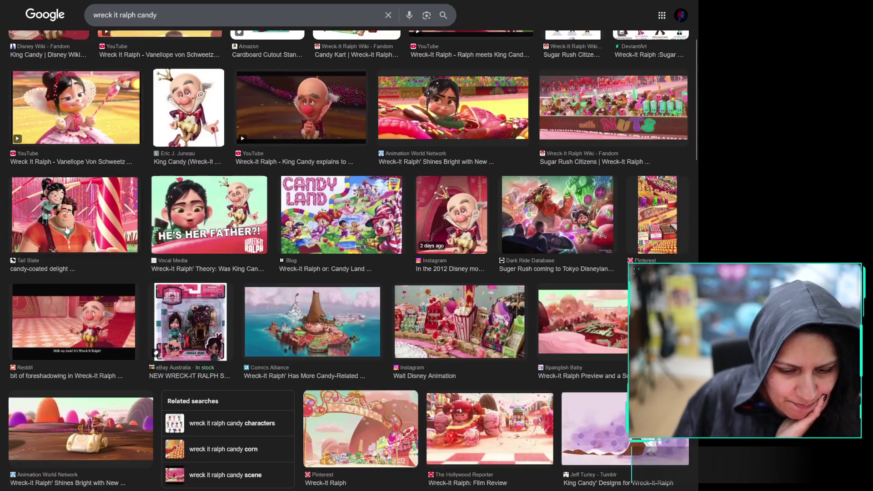
click(664, 208)
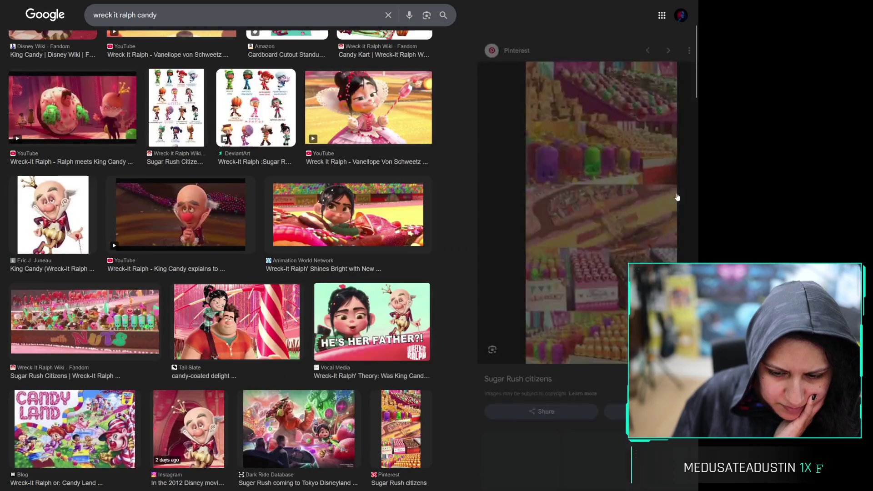
scroll(307, 225, down, 3)
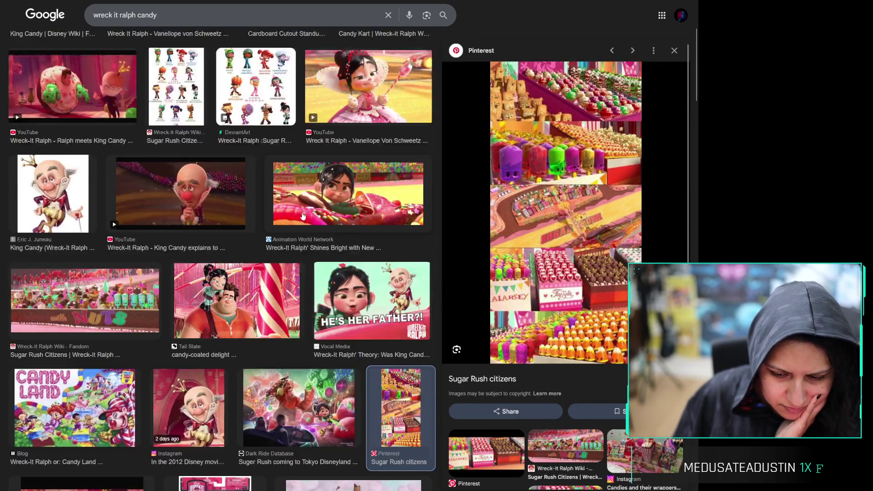
click(308, 303)
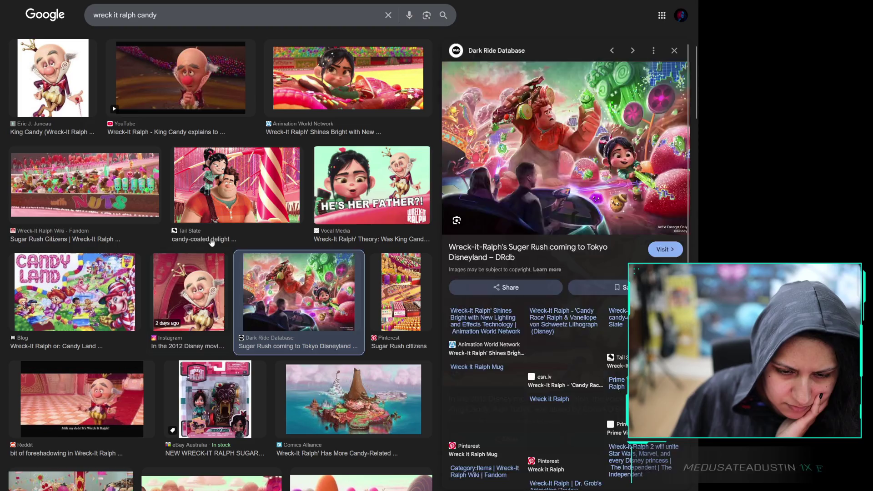
click(214, 302)
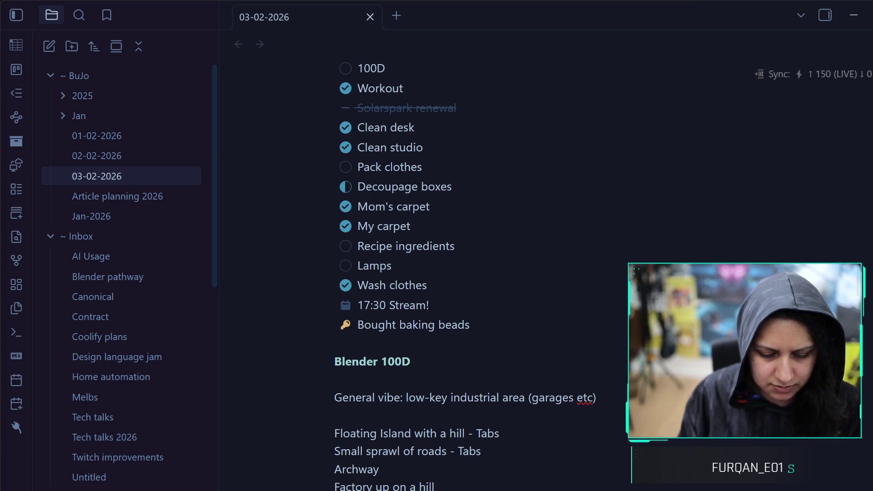
key(alt+Tab)
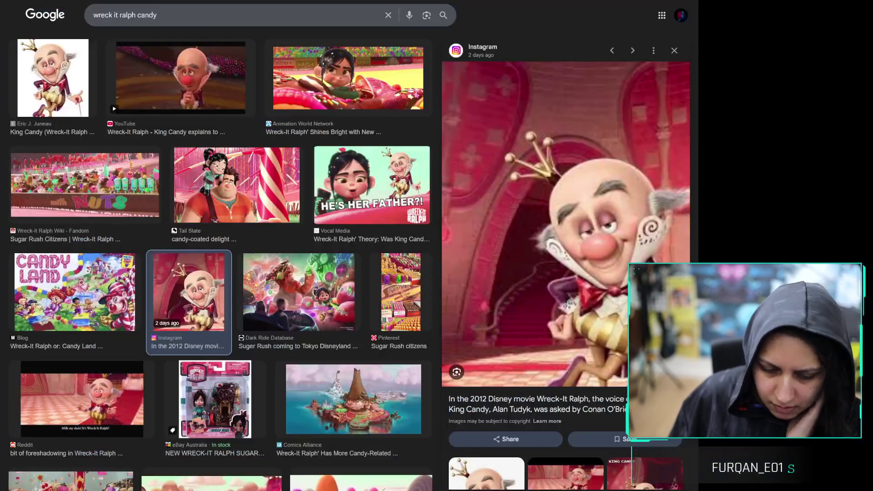
Preview the floating candy island, Sugar Rush landscape, race gate, racing scene, candy kart and Candy Cane Forest images
scroll(359, 200, down, 5)
scroll(360, 200, up, 1)
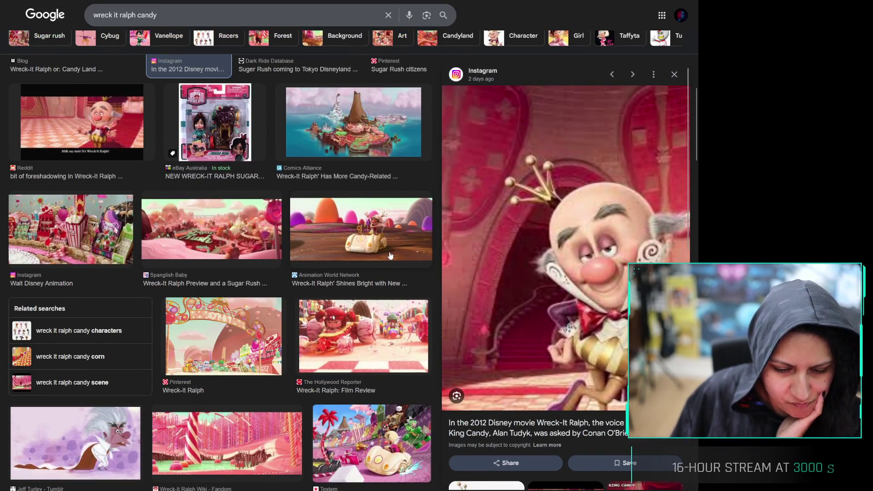
click(314, 151)
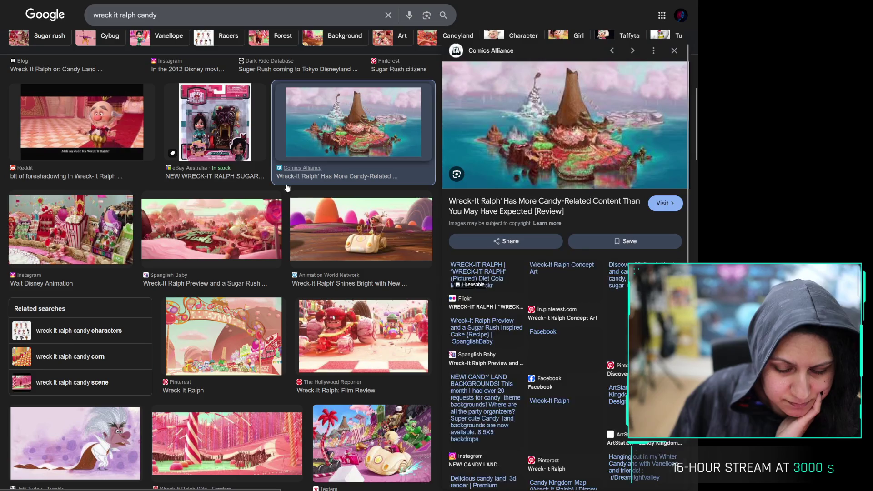
click(246, 255)
click(238, 321)
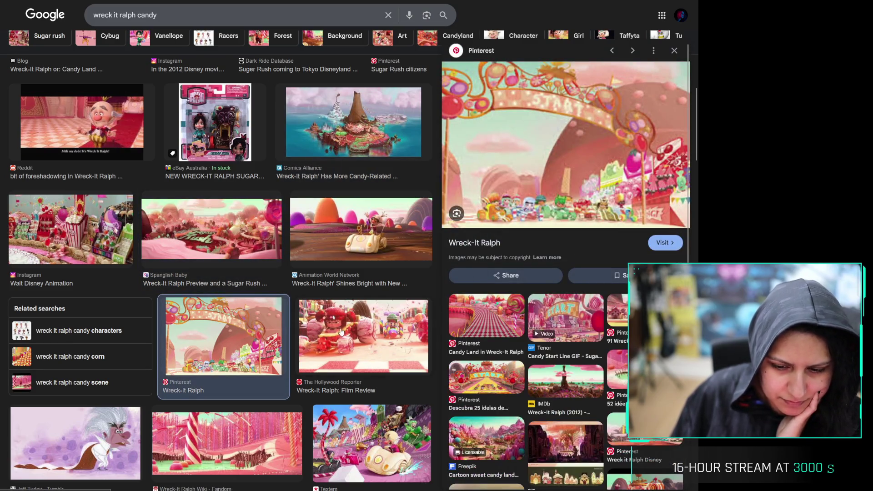
click(364, 330)
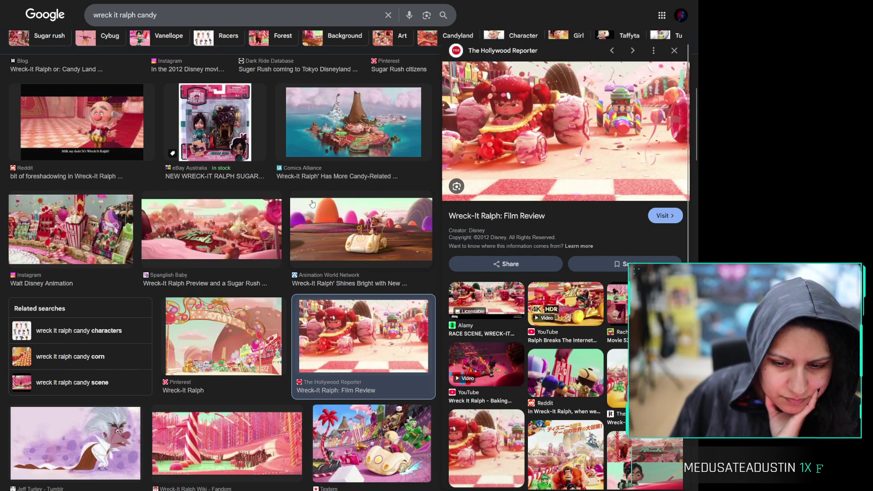
scroll(312, 219, down, 3)
click(341, 300)
click(254, 313)
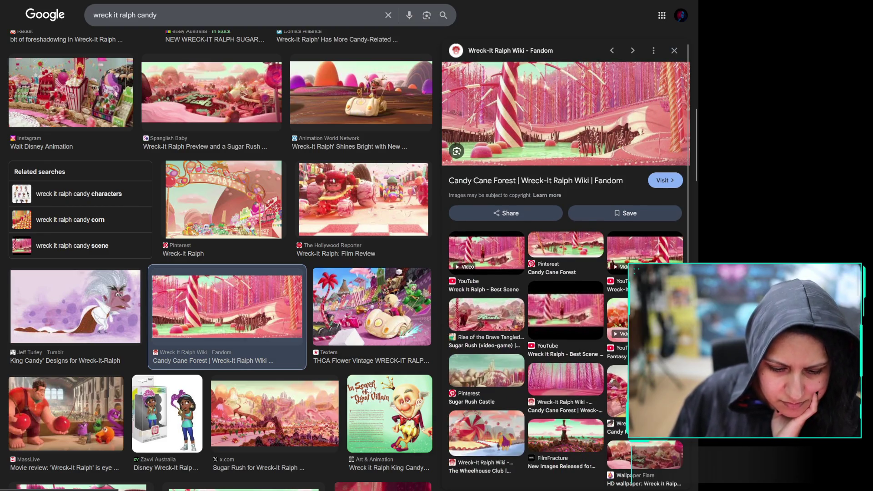
Preview the x.com Sugar Rush landscape, TikTok King Candy, Planned All Along, Candy Kart Vandals and MassLive review results
scroll(318, 341, down, 3)
click(280, 294)
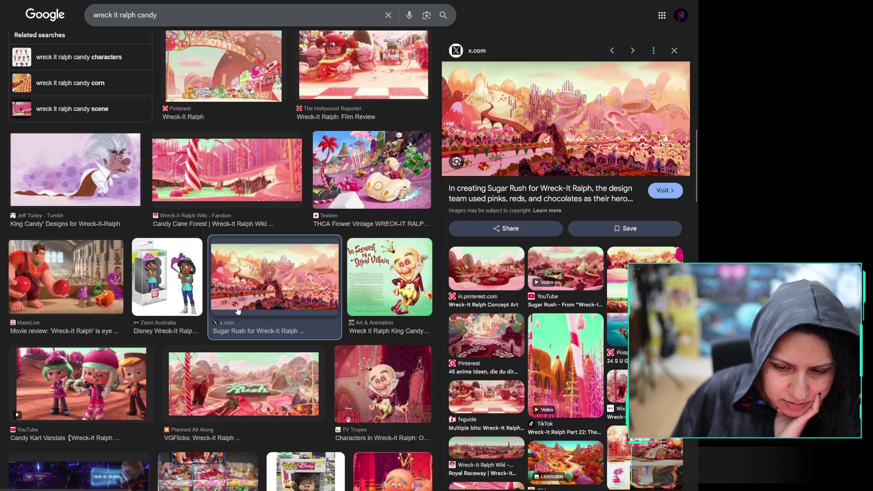
scroll(236, 316, down, 3)
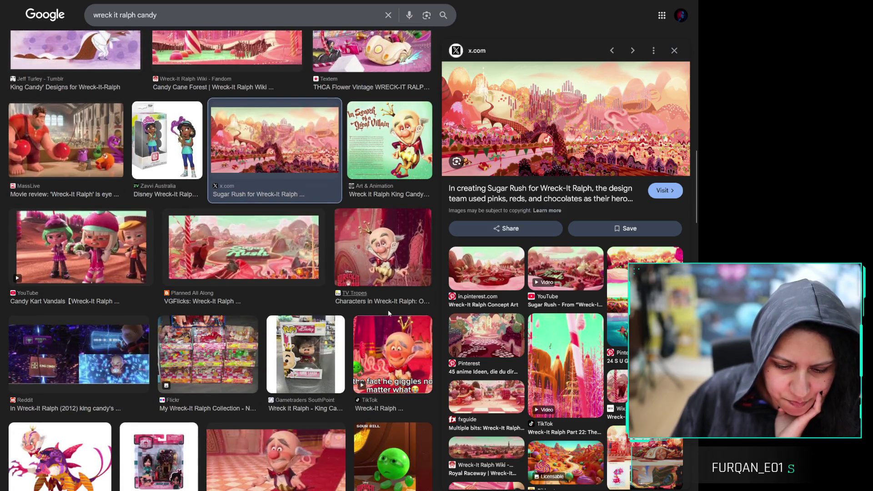
click(383, 346)
click(228, 240)
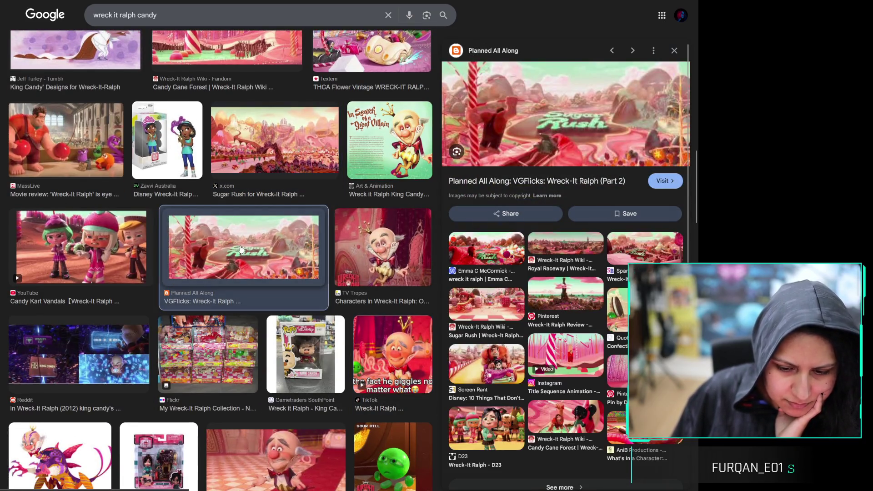
scroll(241, 248, down, 3)
scroll(93, 252, down, 3)
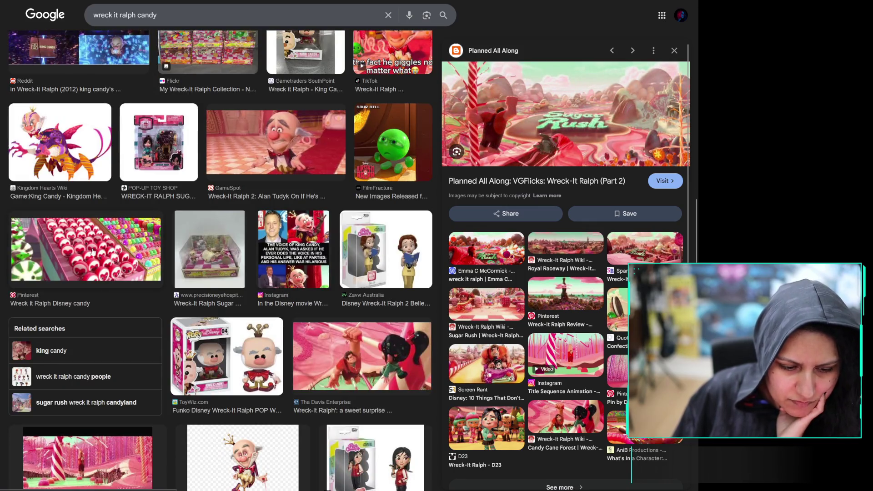
scroll(92, 251, up, 5)
click(86, 182)
scroll(91, 235, up, 4)
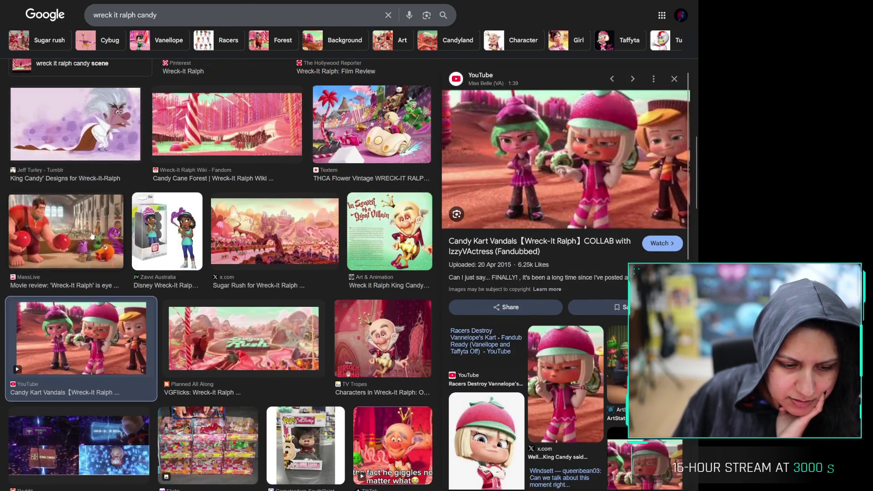
click(90, 236)
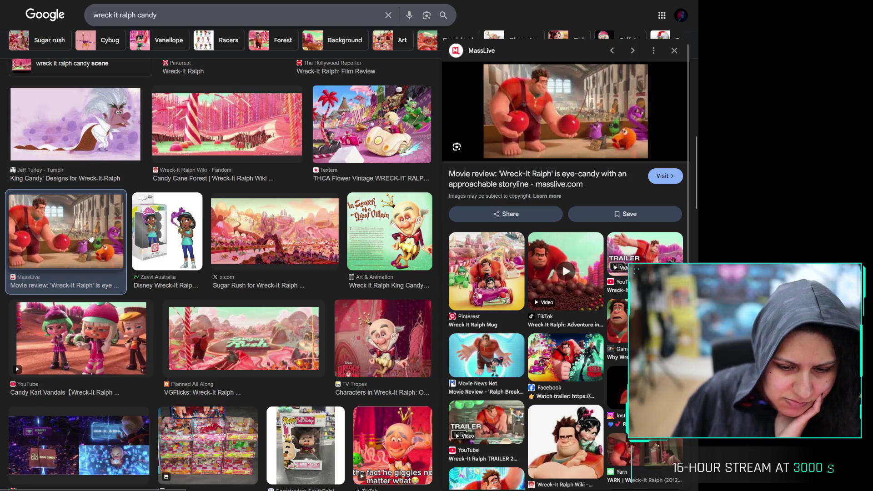
Preview the x.com landscape again, GameSpot King Candy, Zavvi Belle figure, Davis Enterprise and Best Scene video results
scroll(273, 228, down, 2)
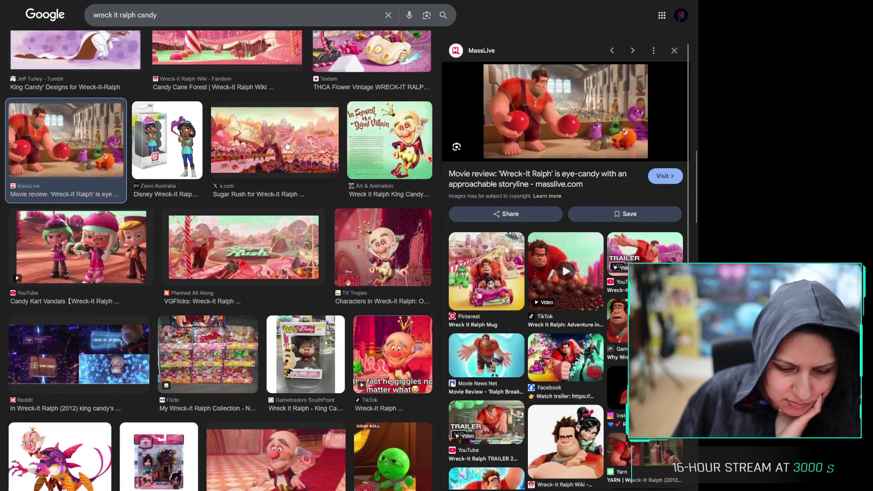
click(273, 141)
scroll(283, 328, down, 1)
scroll(294, 307, down, 2)
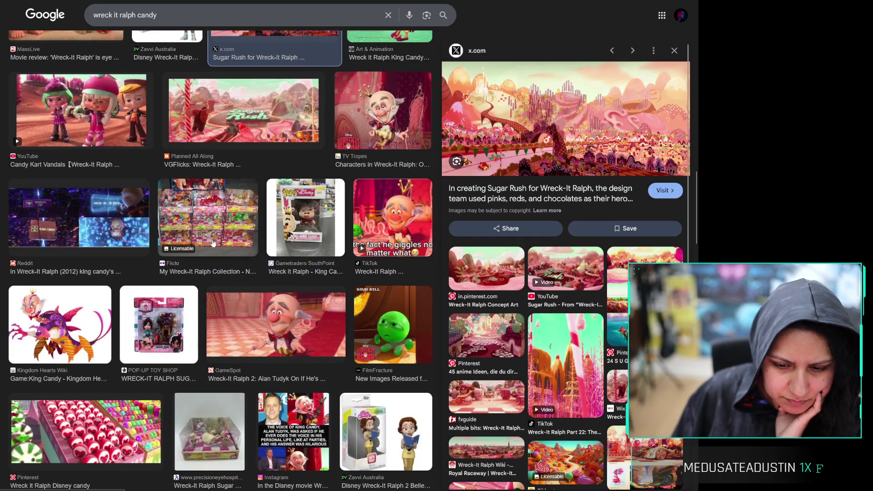
click(282, 360)
scroll(282, 346, down, 4)
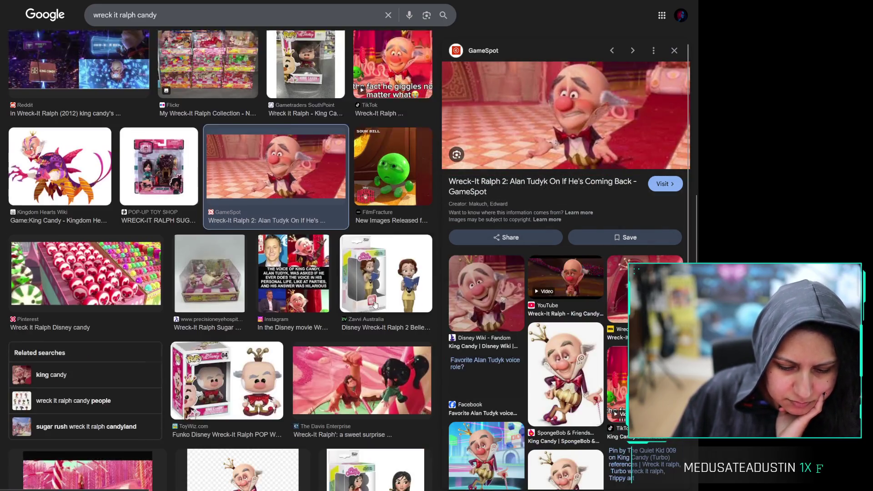
click(377, 255)
scroll(350, 336, down, 2)
click(355, 269)
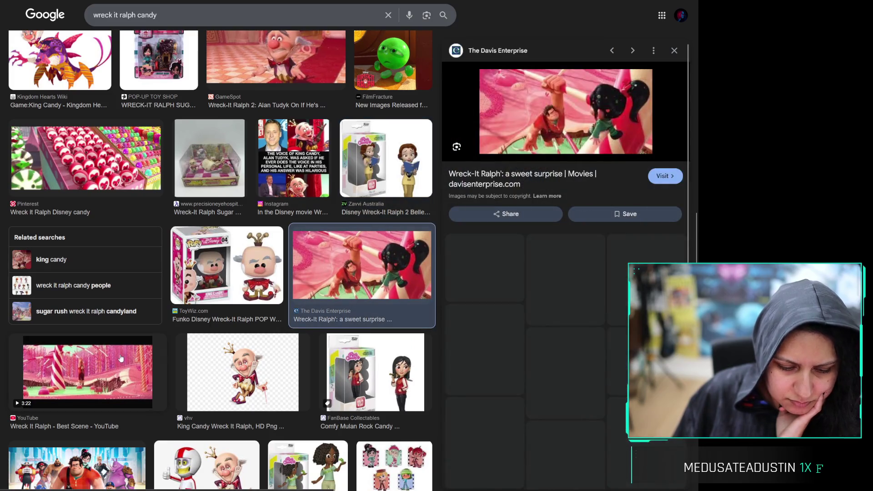
click(111, 373)
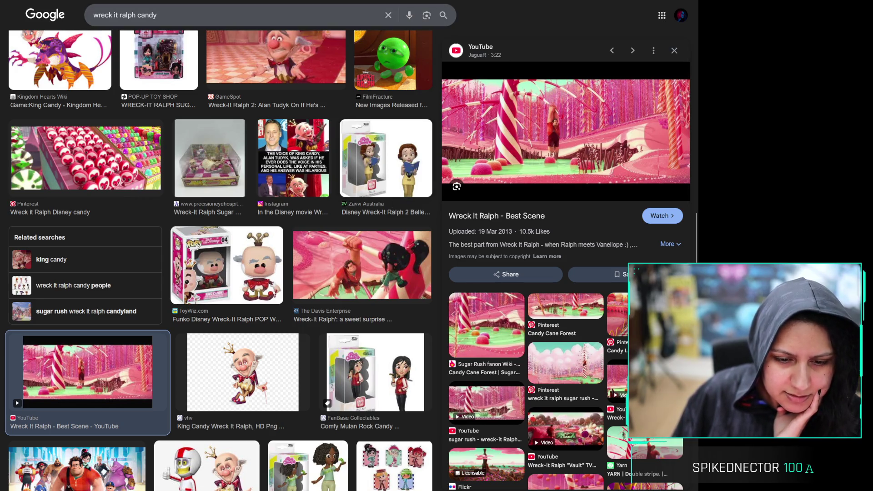
Check the 03-02-2026 daily note, then preview the Sugar Rush Citizens and racer girls lineup images
key(alt+Tab)
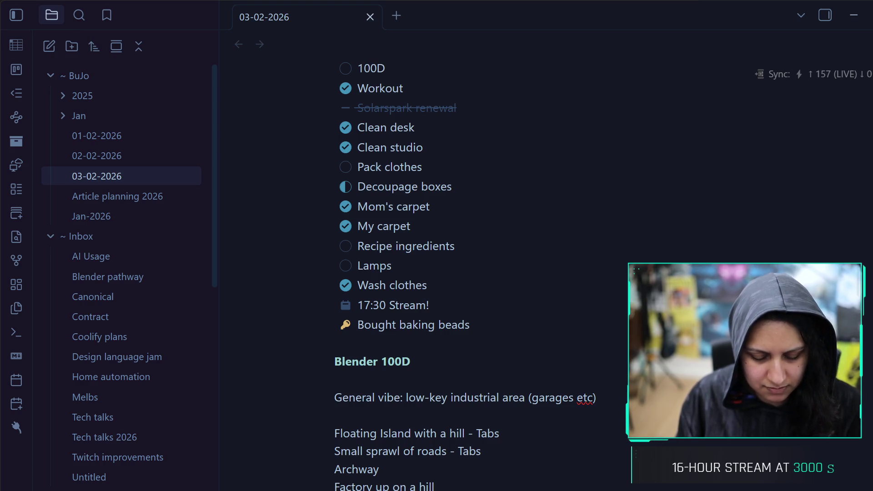
click(854, 16)
scroll(296, 271, down, 5)
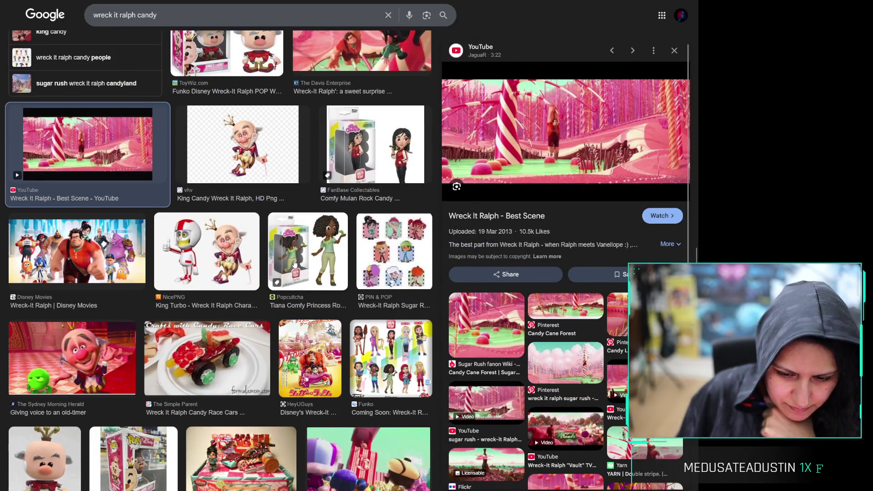
scroll(272, 286, down, 2)
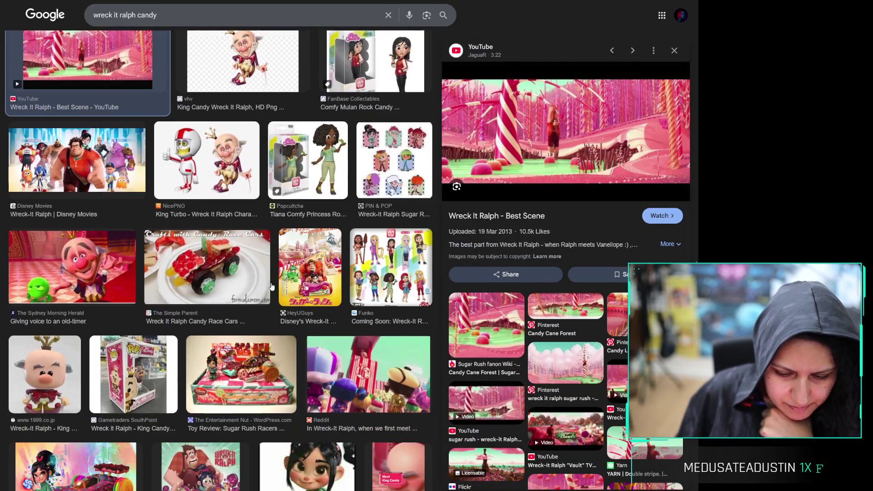
scroll(270, 337, down, 4)
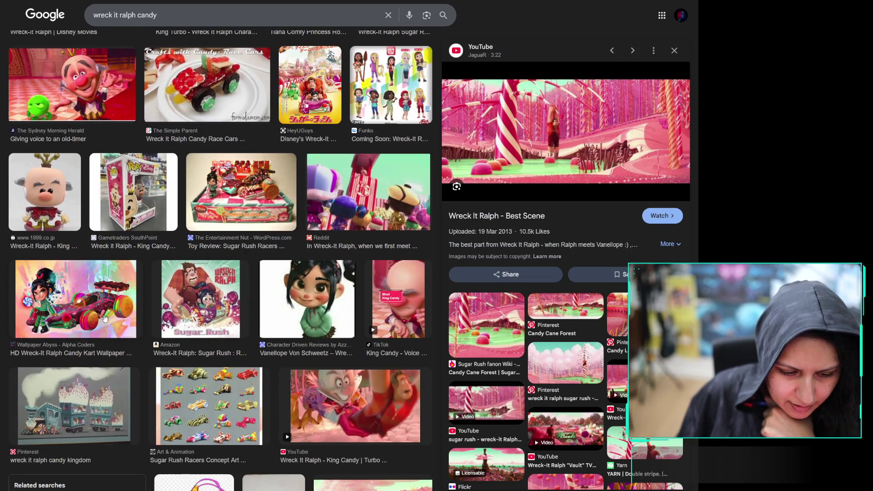
scroll(111, 298, down, 4)
scroll(334, 335, down, 4)
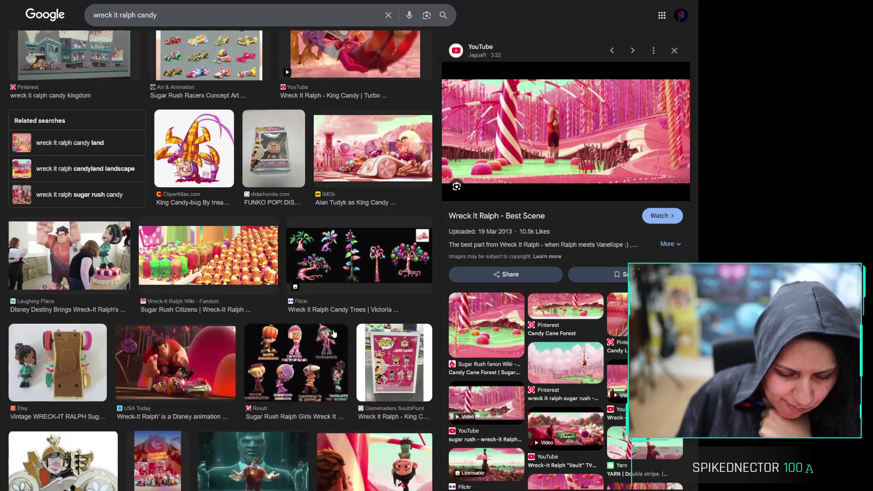
click(226, 269)
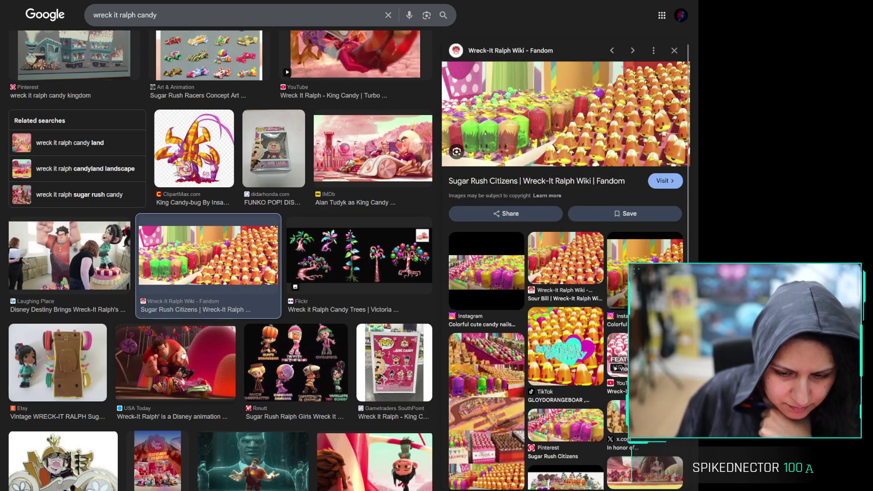
click(250, 370)
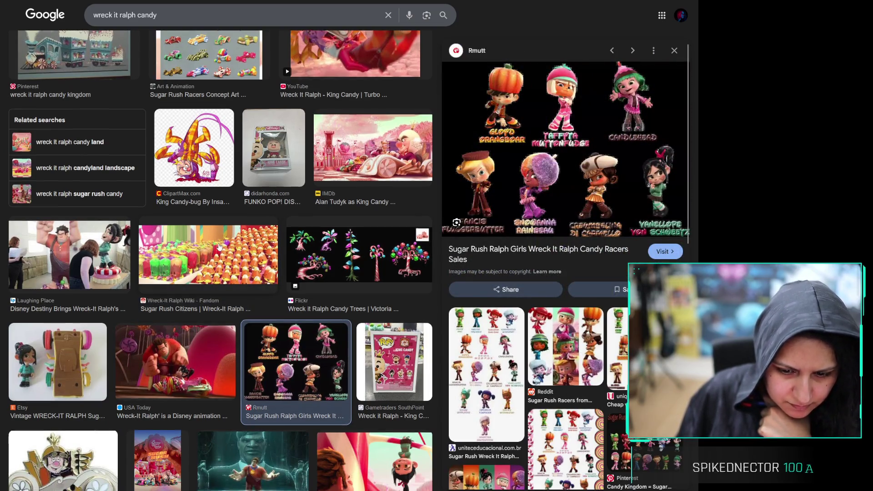
Scroll further and preview the Chicago Parent Wreck-It Ralph cookie image
scroll(218, 246, down, 4)
scroll(218, 245, down, 7)
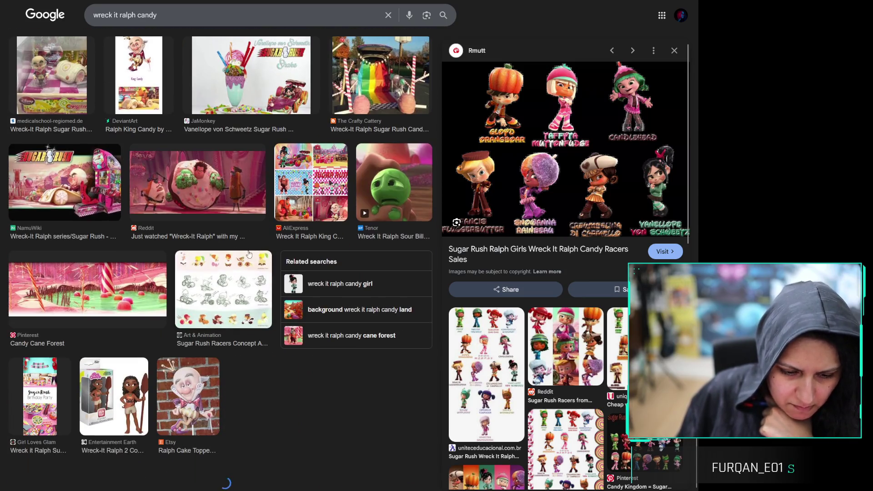
scroll(171, 236, down, 4)
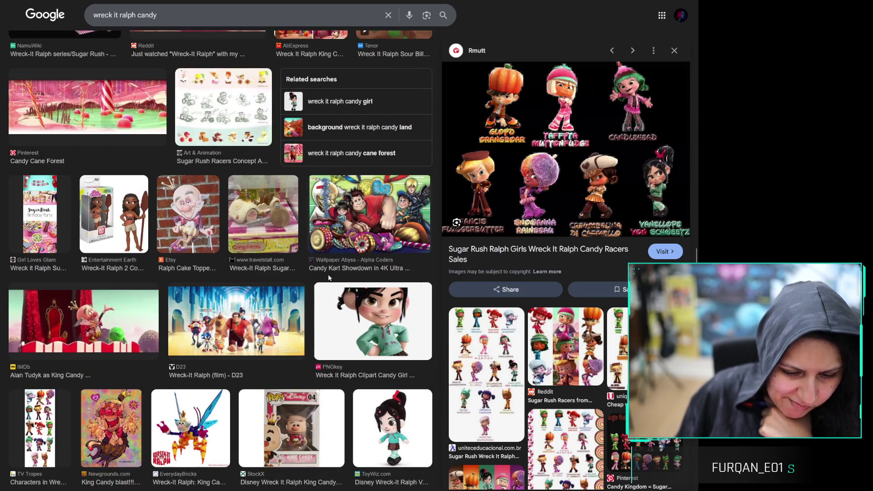
scroll(329, 278, down, 10)
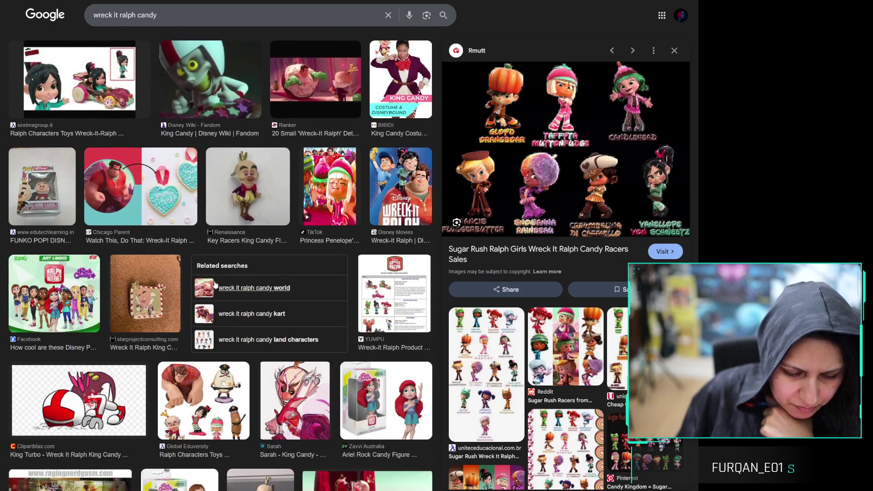
scroll(182, 255, down, 5)
scroll(133, 201, up, 4)
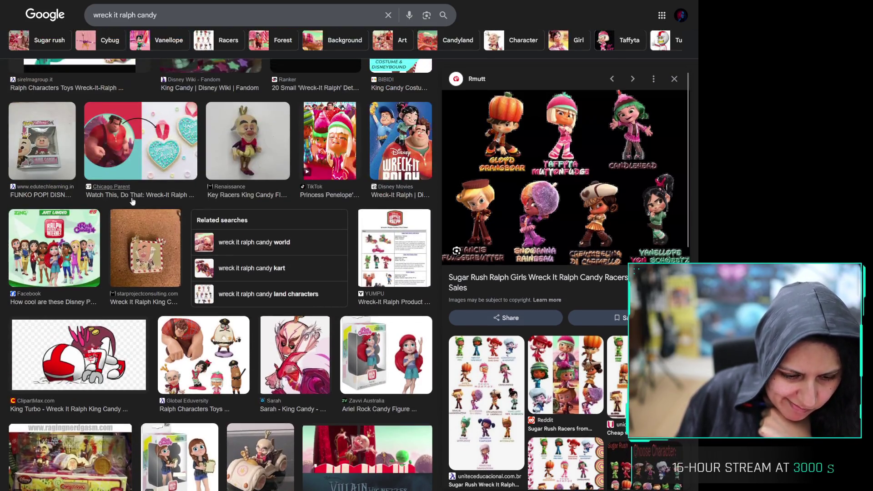
click(154, 146)
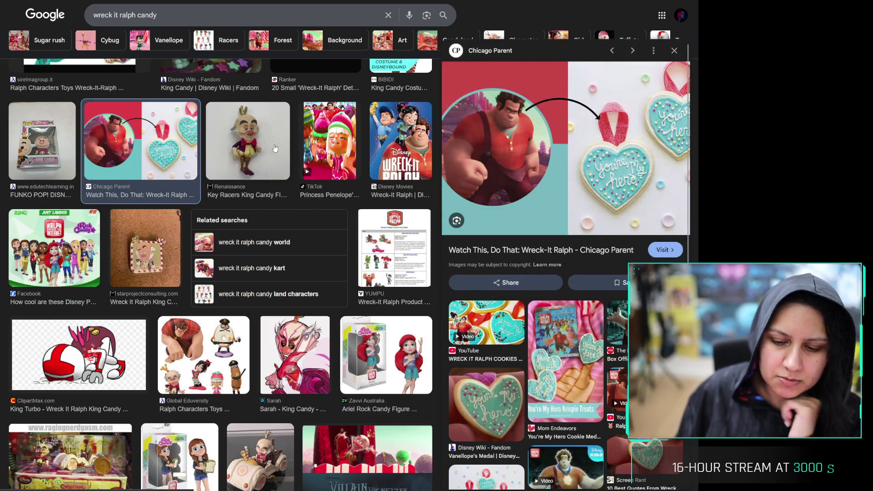
Preview the WorthPoint candy car and Candy Crew wallpaper, leaving the Clip.Cafe candy image open
scroll(261, 141, down, 10)
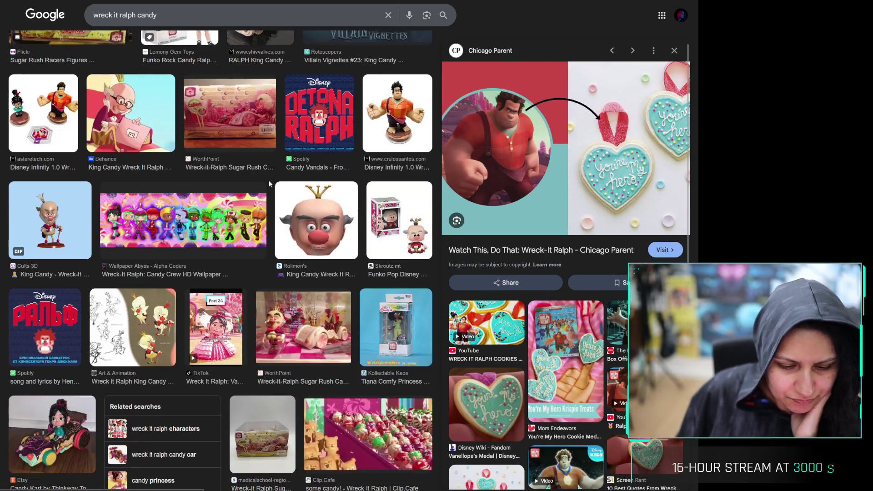
click(255, 107)
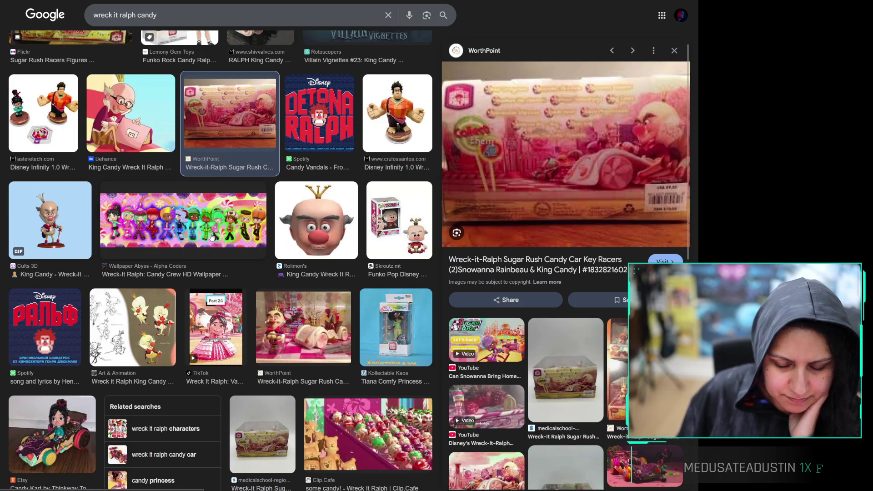
click(209, 237)
scroll(210, 227, down, 4)
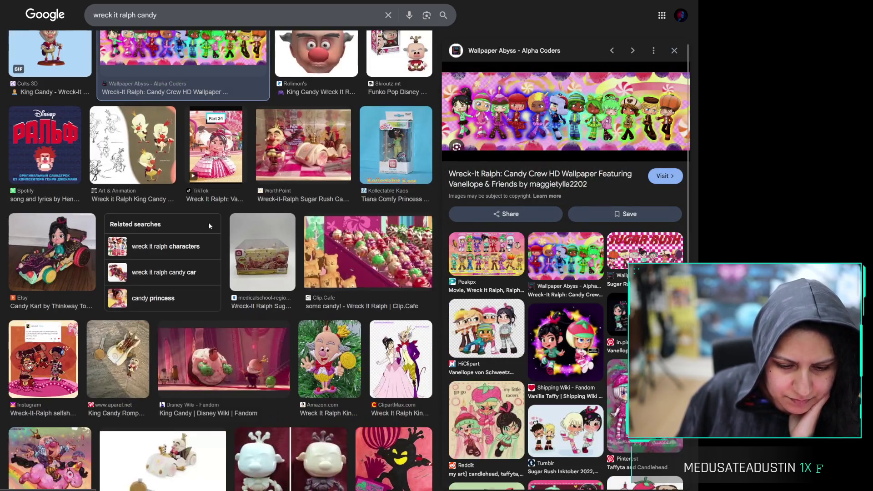
click(386, 236)
scroll(385, 236, up, 1)
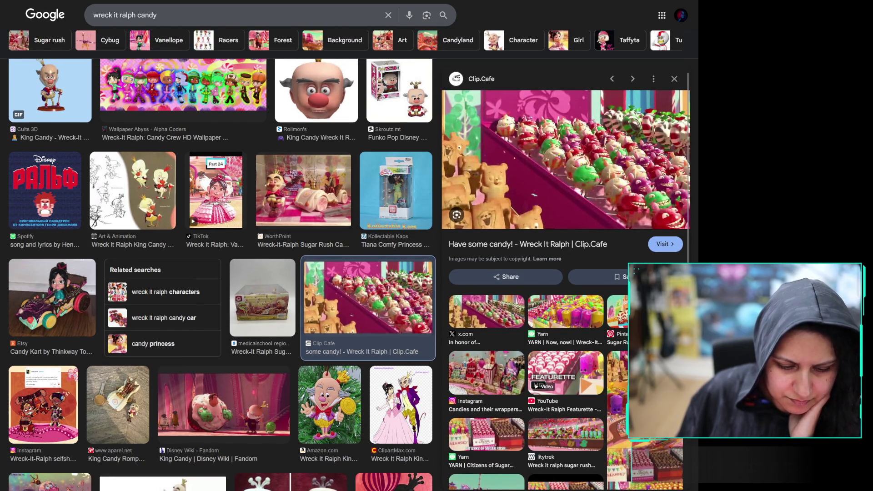
scroll(441, 249, down, 10)
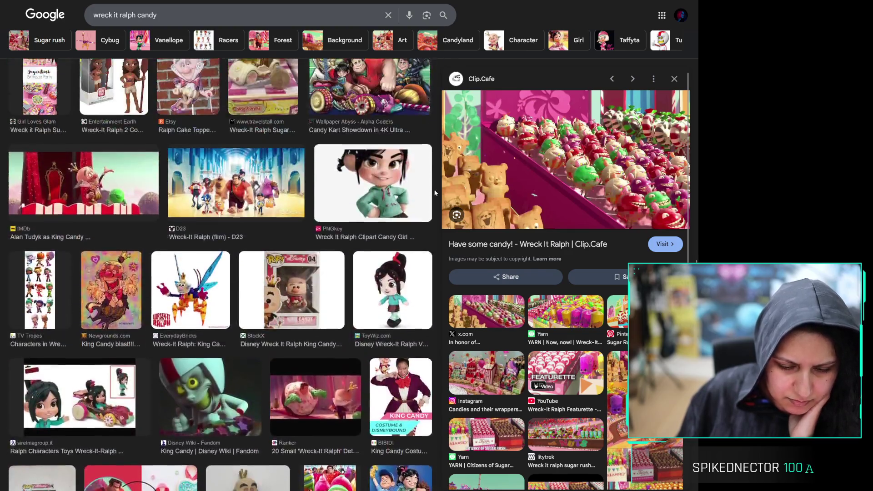
scroll(434, 192, down, 15)
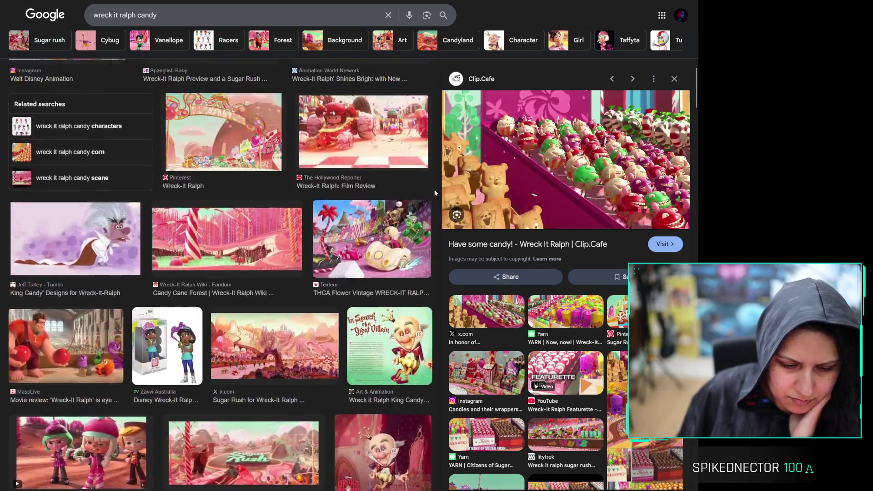
scroll(435, 192, up, 20)
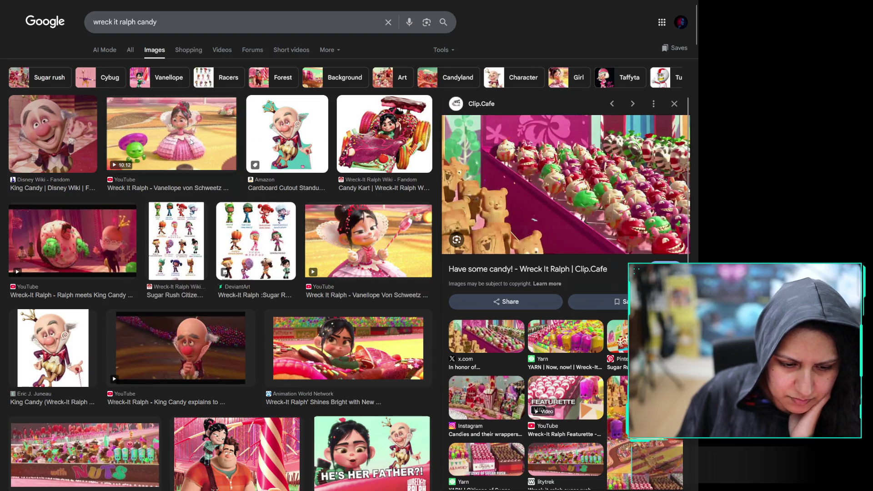
Preview the Vanellope von Schweetz and Ralph meets King Candy videos, and the King Candy cutout image
click(191, 141)
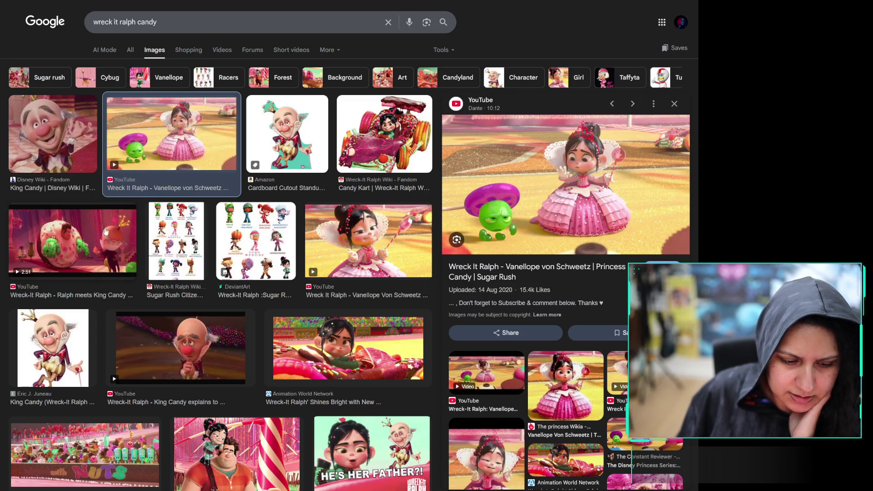
click(101, 230)
click(171, 131)
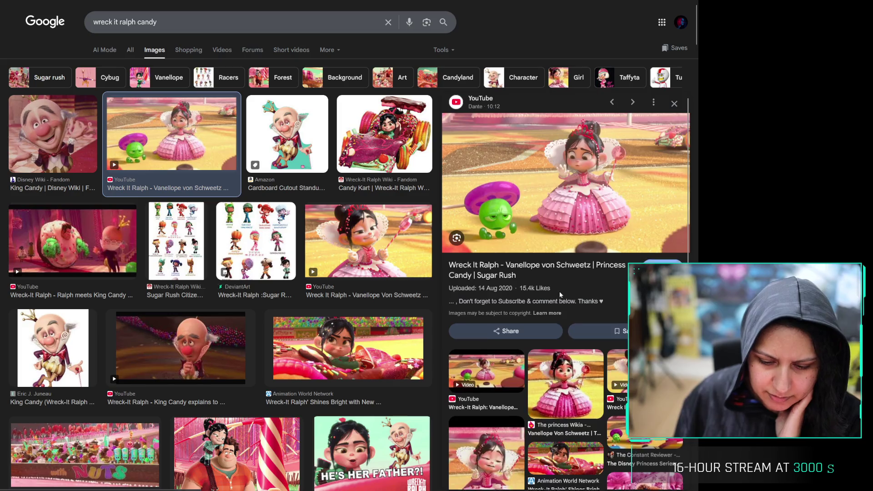
scroll(556, 290, down, 5)
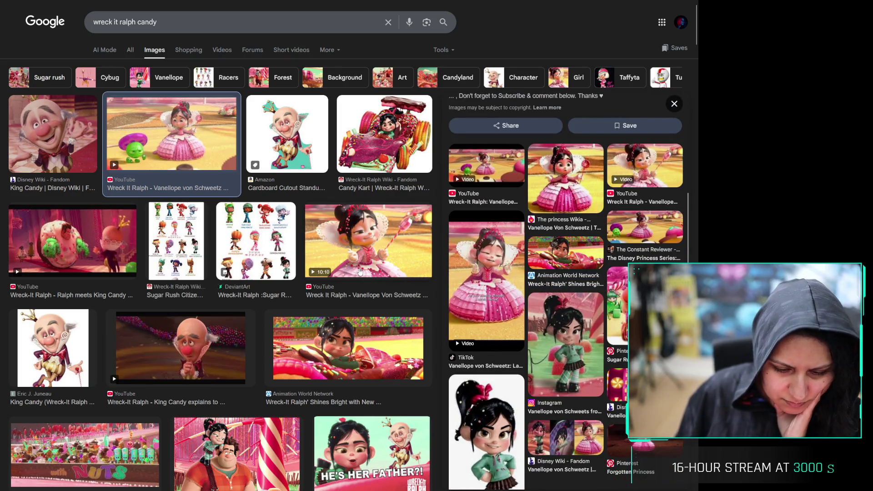
click(300, 135)
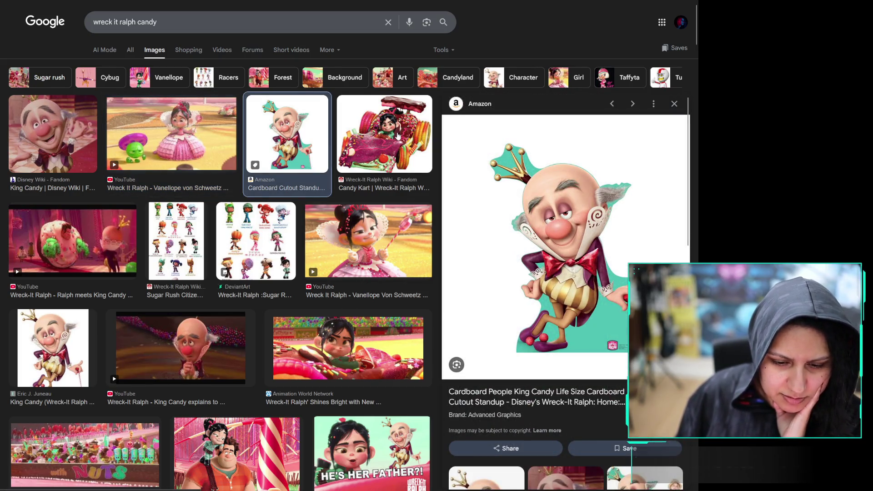
Preview the Candy Kart wiki image and Sugar Rush Tokyo Disneyland concept art, then return to the browser
click(397, 153)
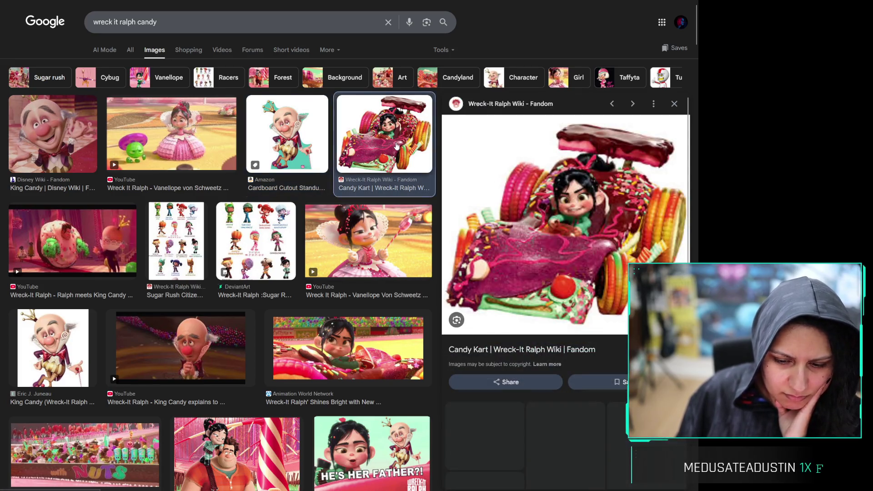
click(343, 241)
scroll(264, 257, down, 7)
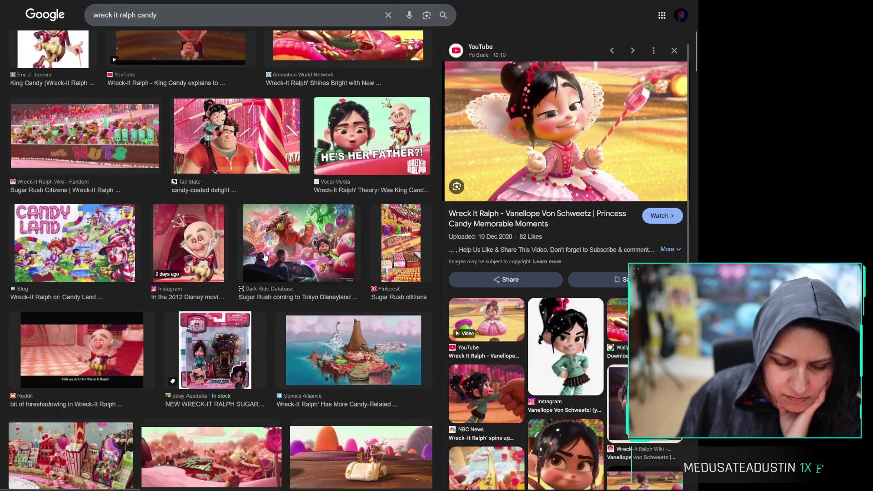
scroll(265, 257, down, 2)
click(317, 171)
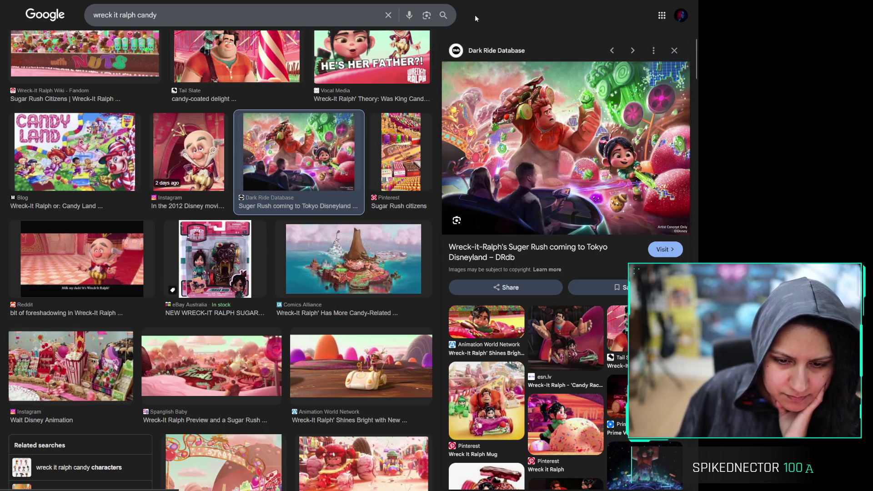
key(alt+Tab)
key(alt+Tab)
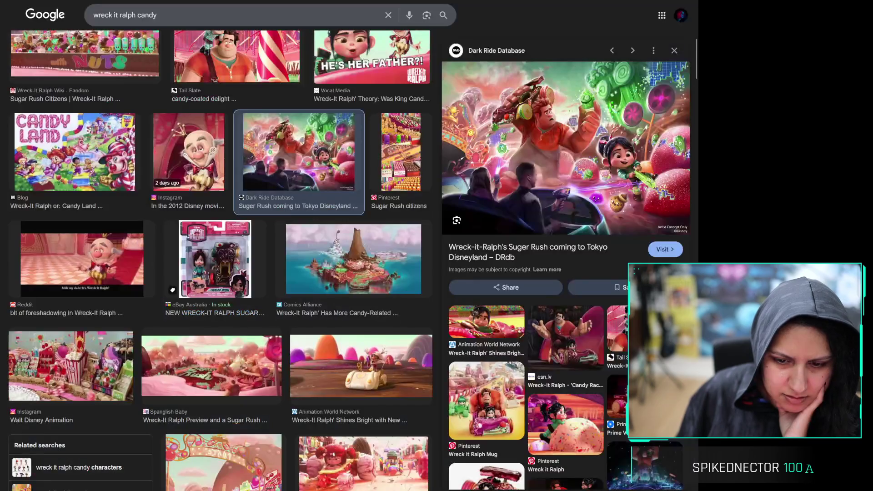
key(ctrl+Tab)
key(ctrl+Tab)
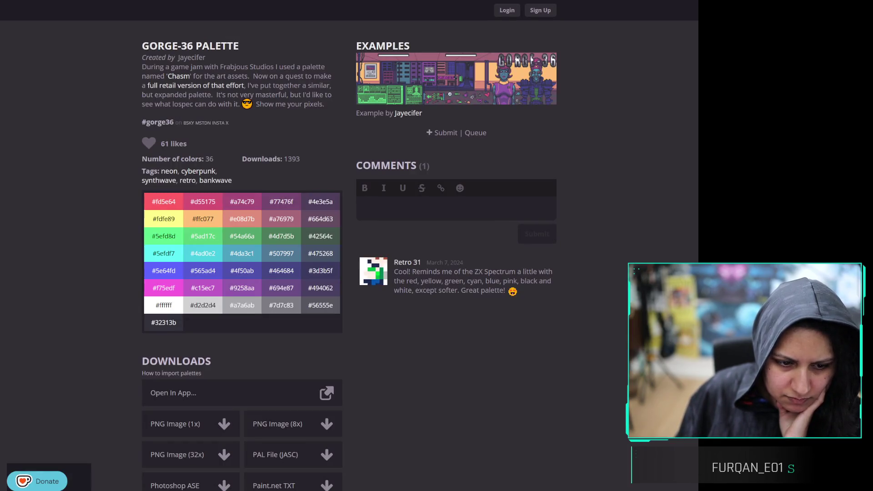
Search Google for 'low poly island' and show the image results
key(ctrl+Tab)
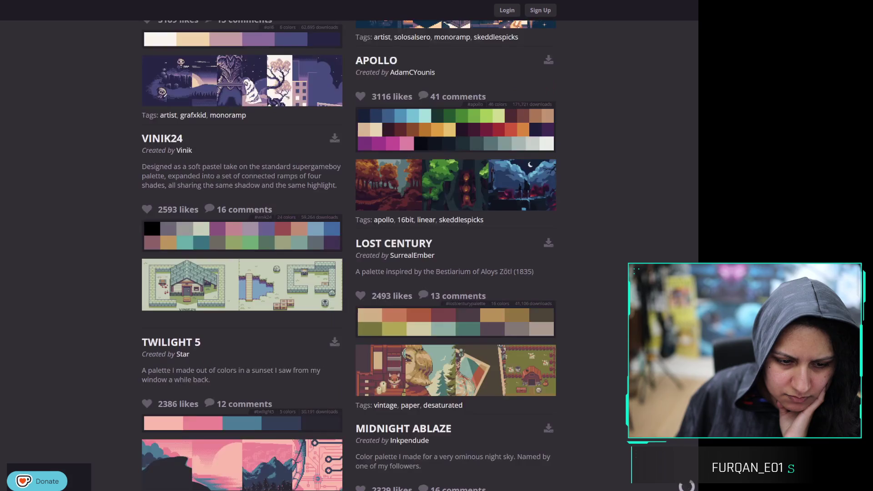
key(ctrl+l)
text(low)
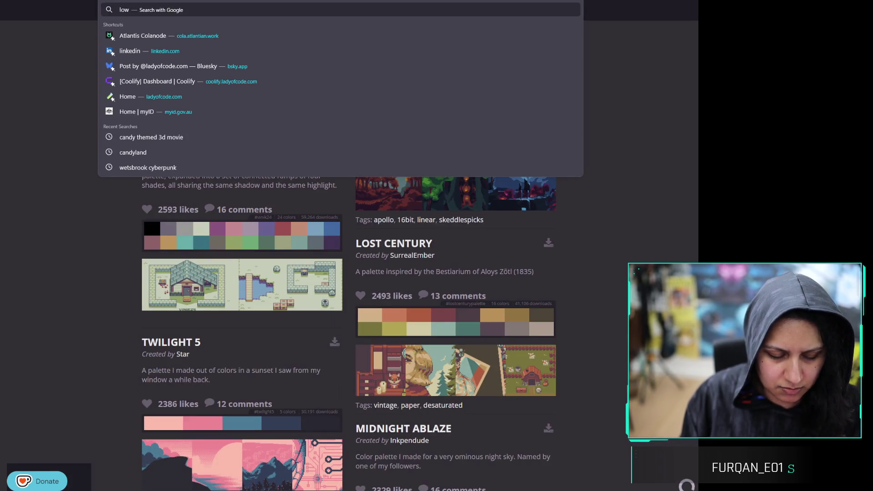
text( poly island)
key(Return)
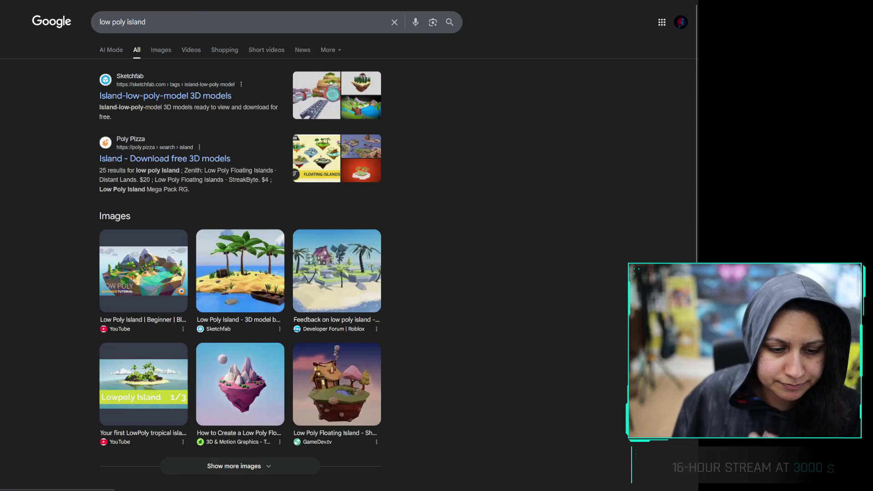
click(157, 51)
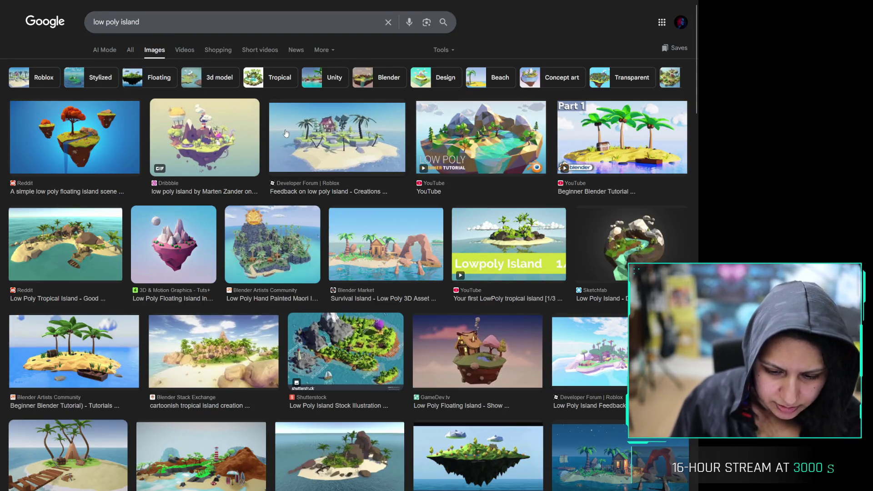
Preview low poly island references from GameDev.tv and Sketchfab, plus Low Poly Tropical Island Lite, then return to Obsidian
scroll(286, 135, down, 3)
click(591, 203)
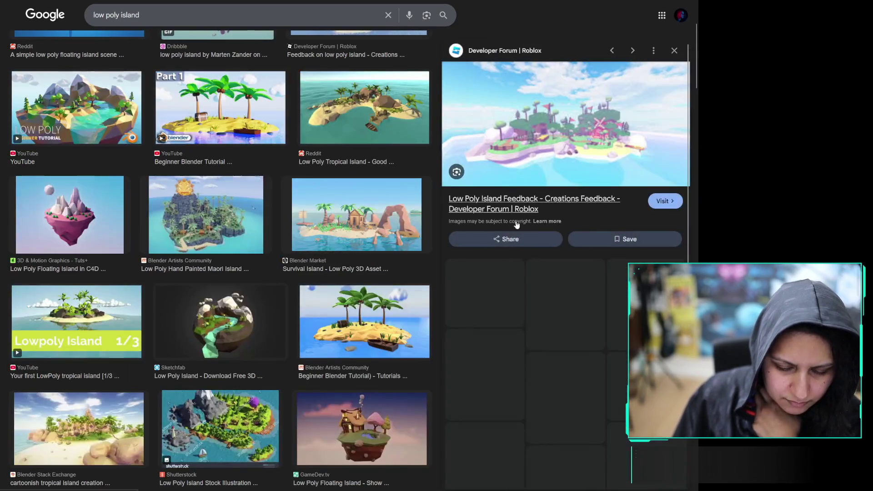
click(342, 303)
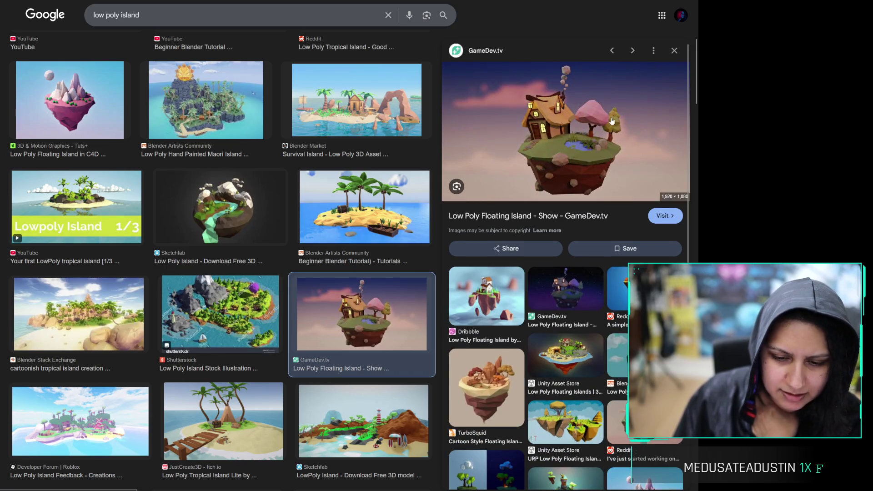
scroll(291, 227, down, 5)
click(296, 211)
click(278, 210)
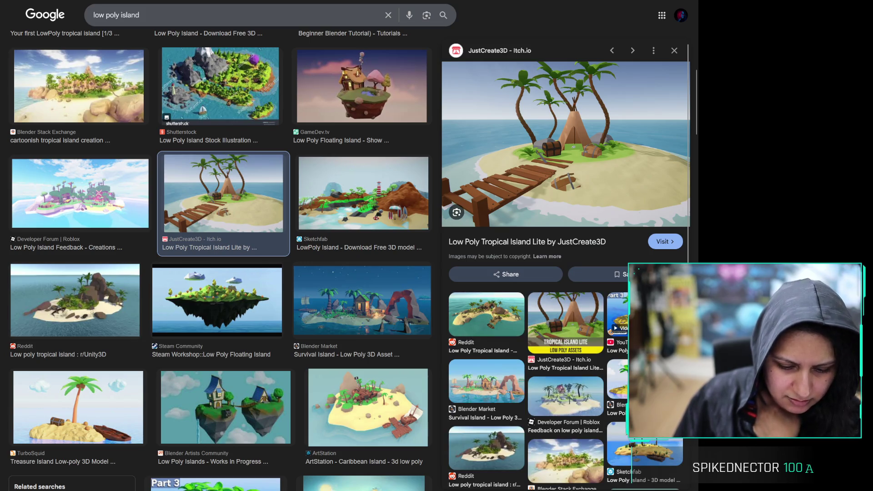
key(alt+Tab)
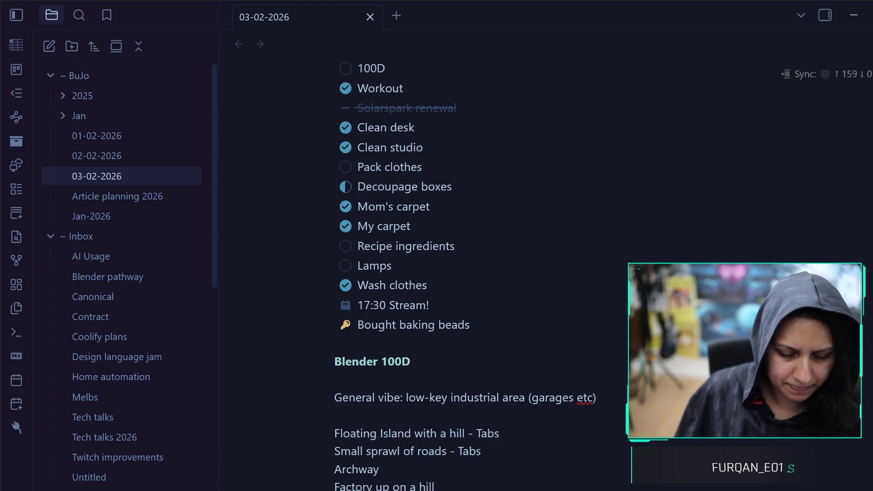
scroll(311, 455, down, 1)
drag(311, 487, 311, 383)
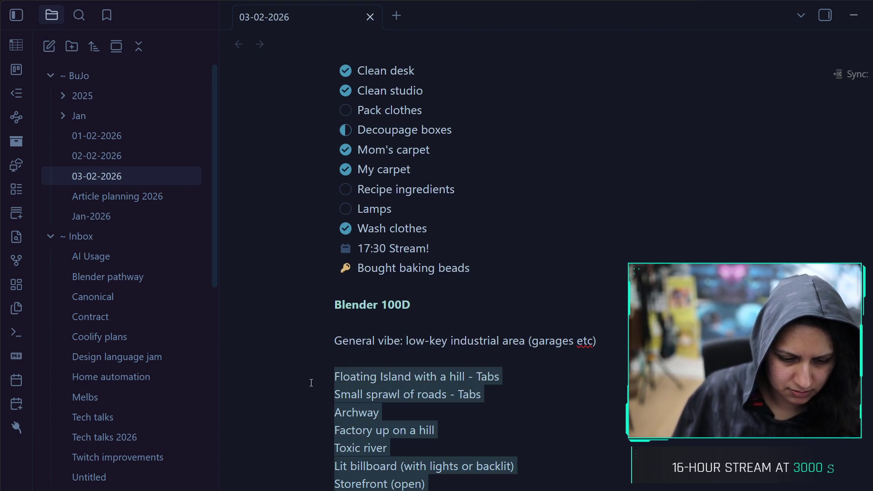
key(Escape)
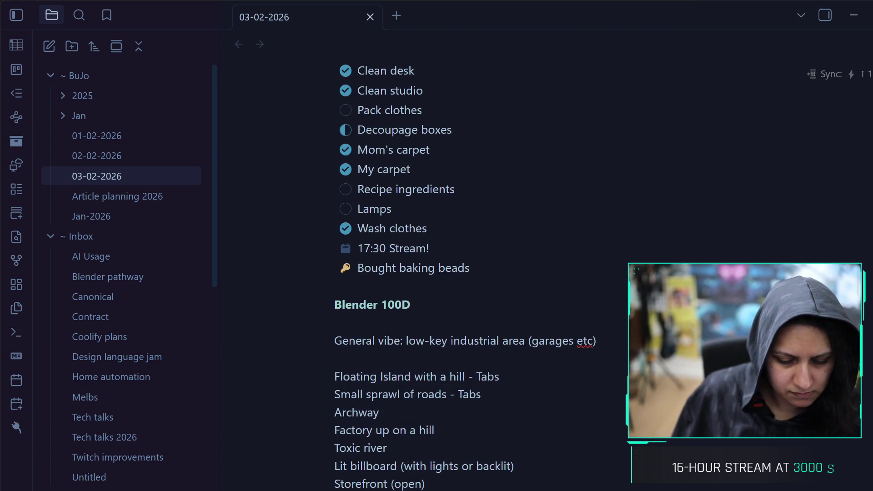
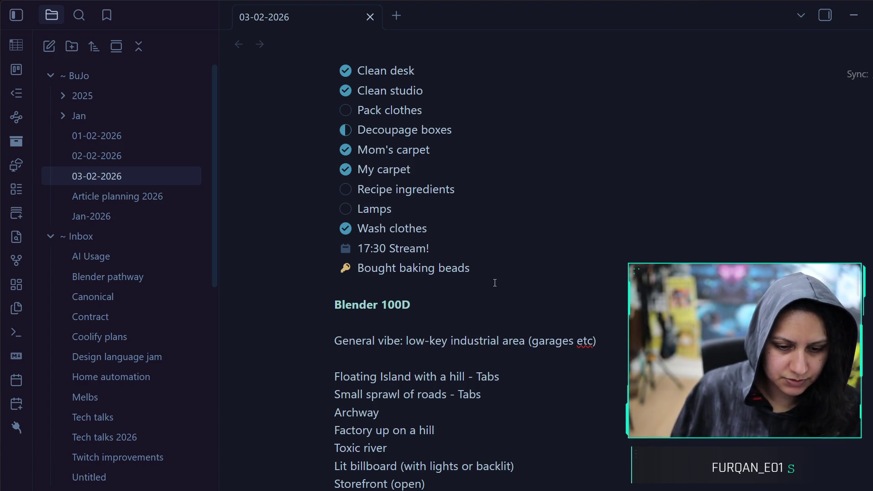
Leave the 03-02-2026 daily note and switch to the Twitch Stream Manager
scroll(495, 283, up, 3)
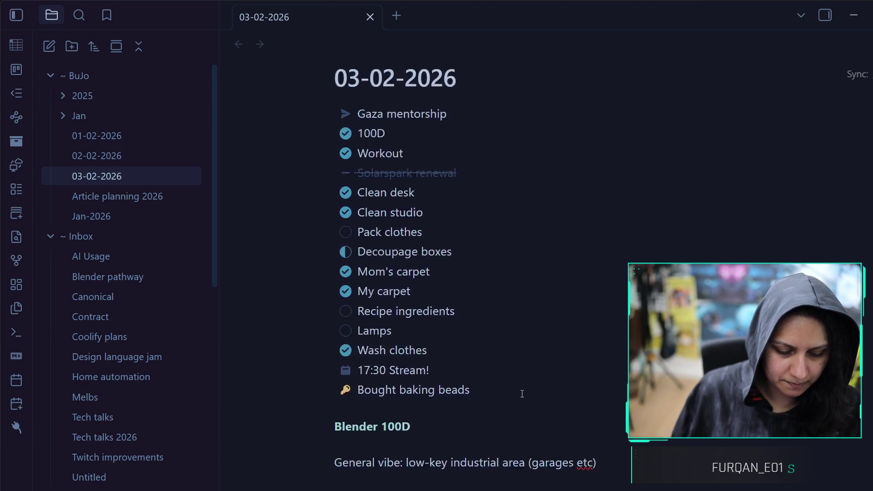
scroll(520, 392, down, 6)
click(854, 15)
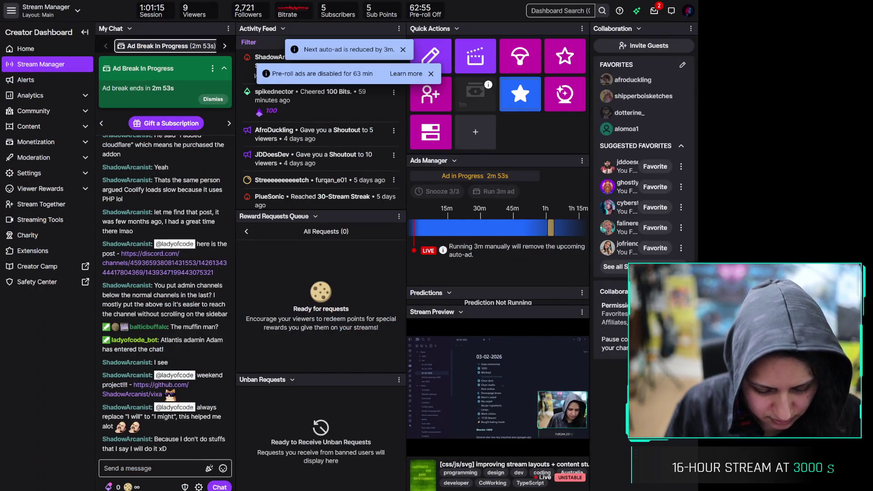
Switch to Buffer's Publish calendar showing the February 2026 week
key(alt+Tab)
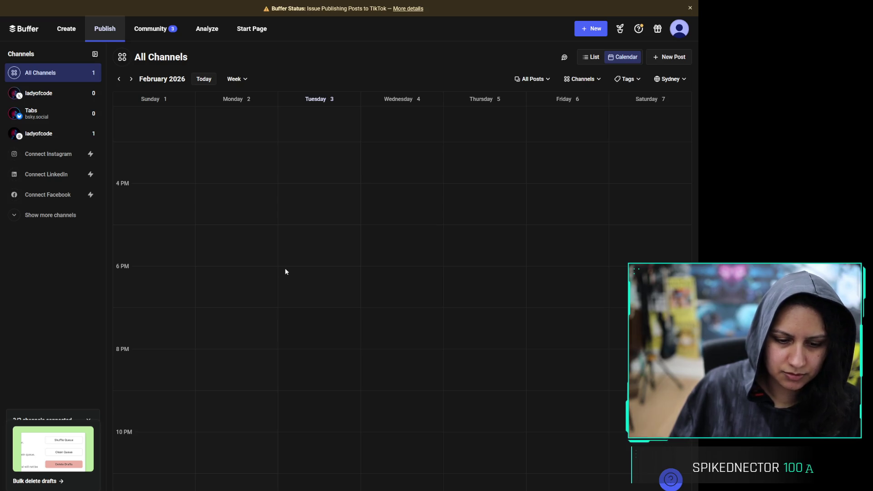
Go back to the January 25–31 week and scroll through its calendar
scroll(233, 214, up, 12)
scroll(232, 216, down, 13)
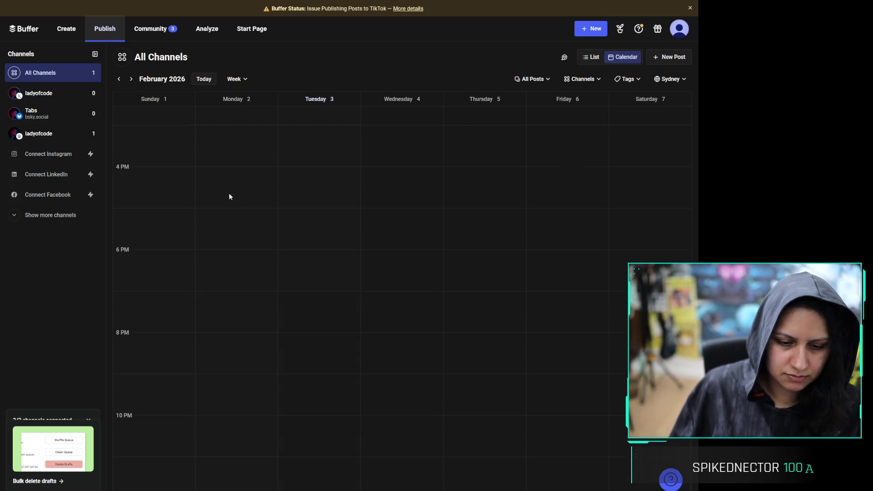
click(119, 81)
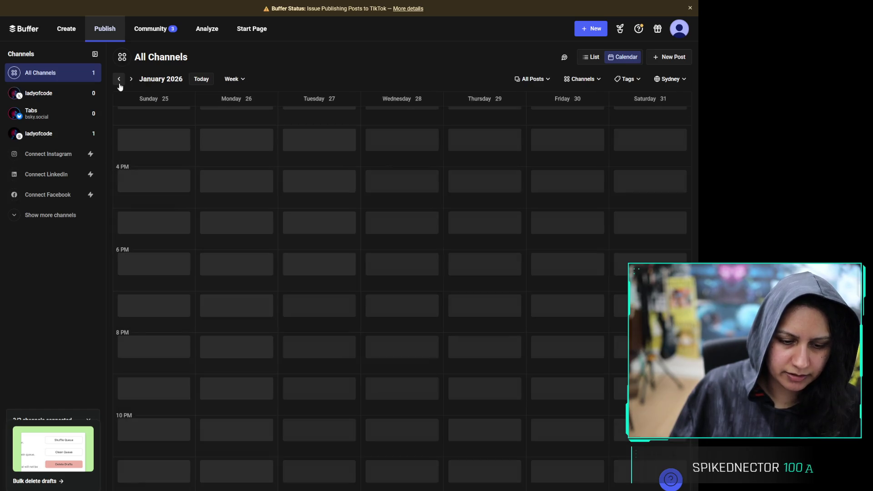
scroll(604, 359, down, 3)
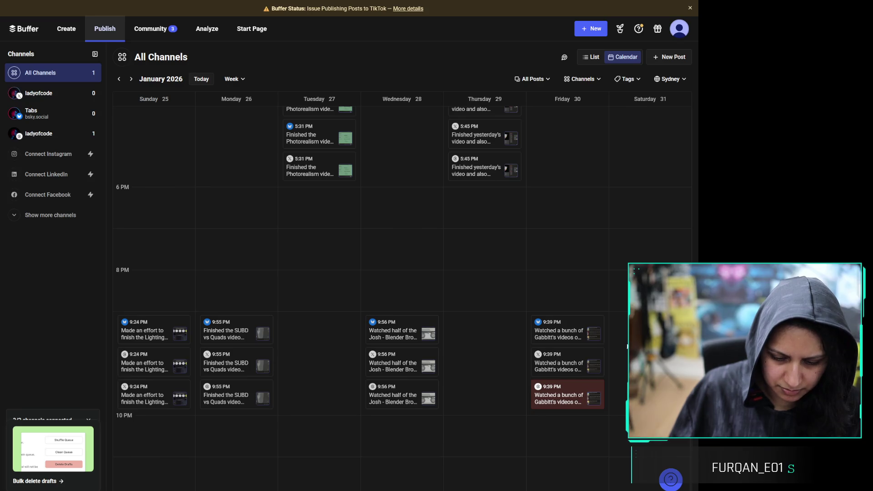
scroll(627, 343, up, 10)
scroll(627, 336, down, 10)
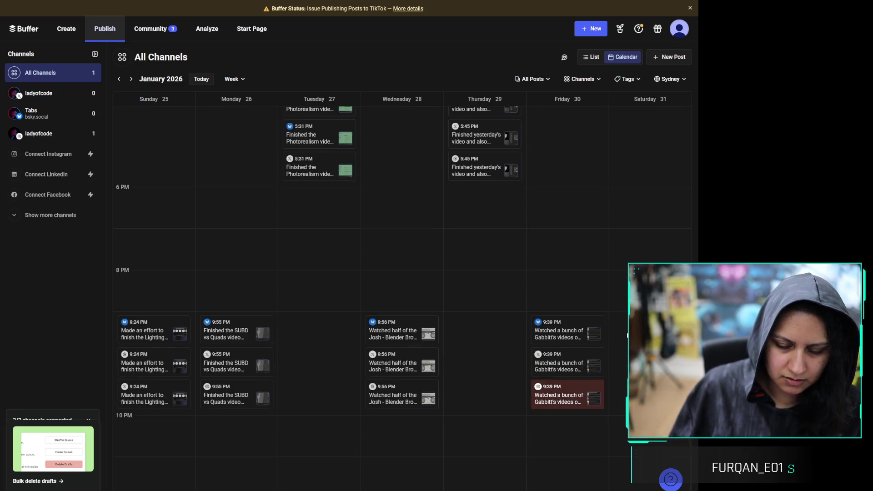
scroll(627, 335, down, 5)
scroll(626, 334, up, 5)
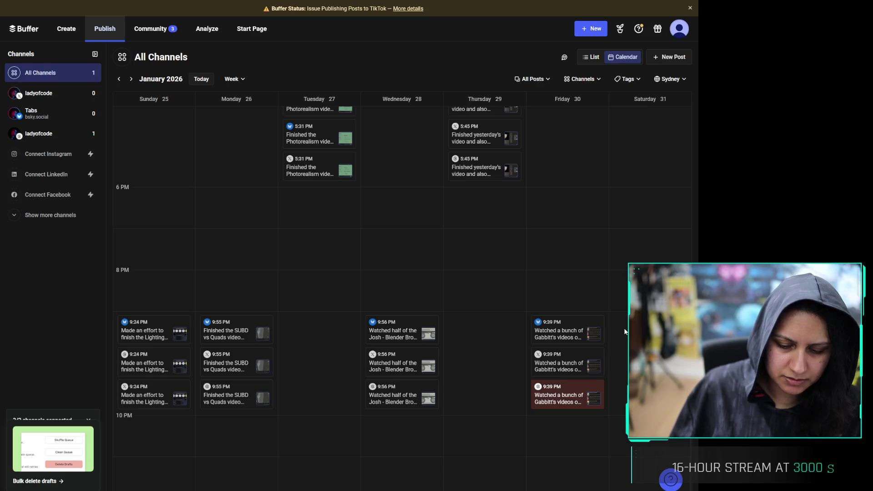
scroll(625, 332, up, 8)
scroll(624, 335, down, 7)
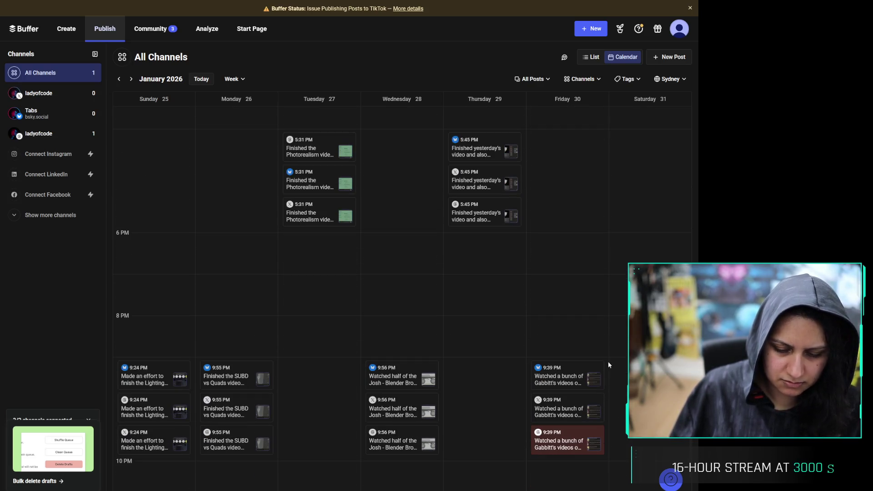
Preview the Friday 9:39 PM post in full, then return to February and open New
click(566, 384)
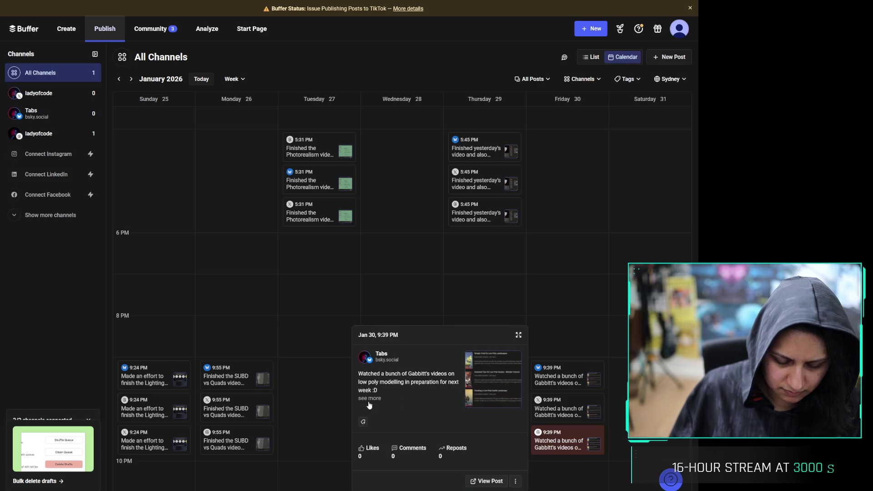
click(388, 408)
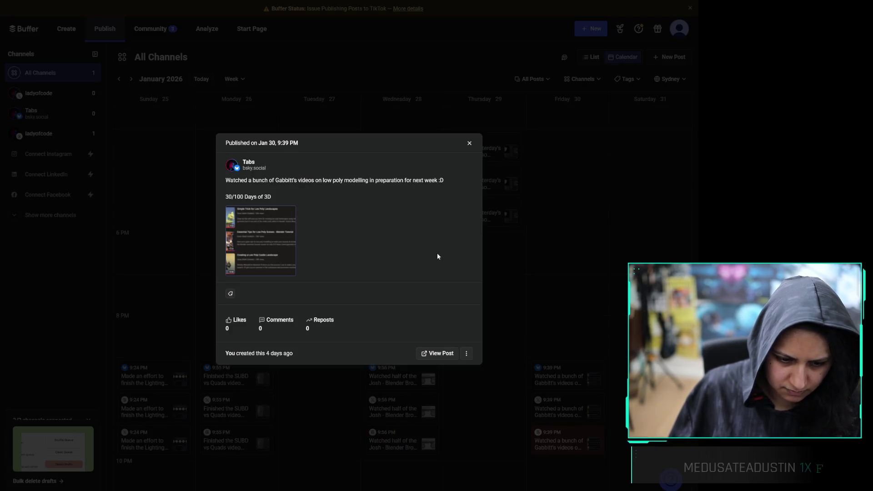
click(541, 244)
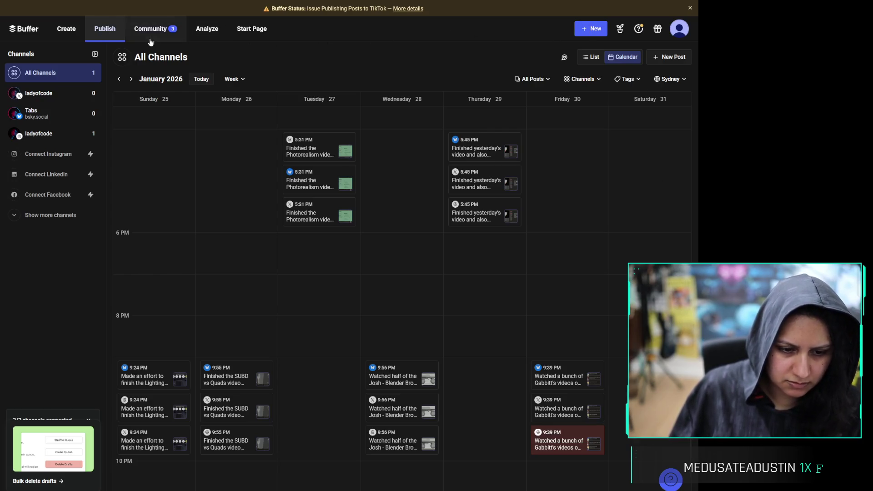
click(90, 75)
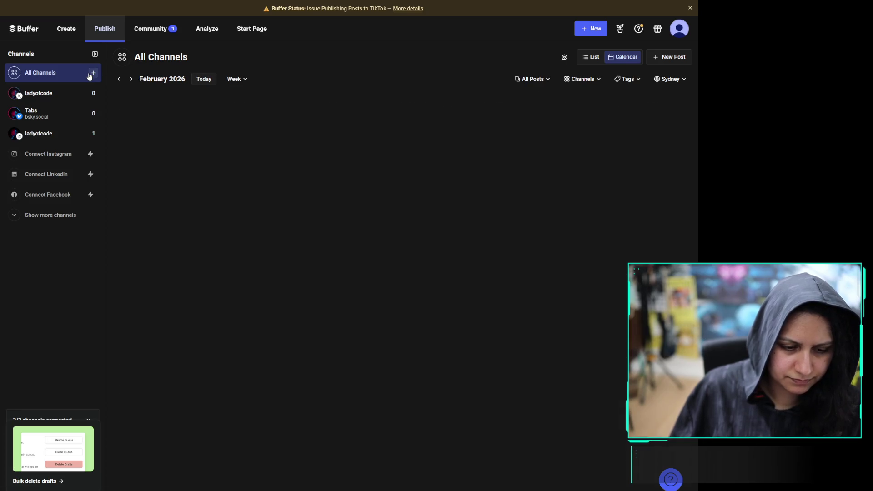
click(591, 29)
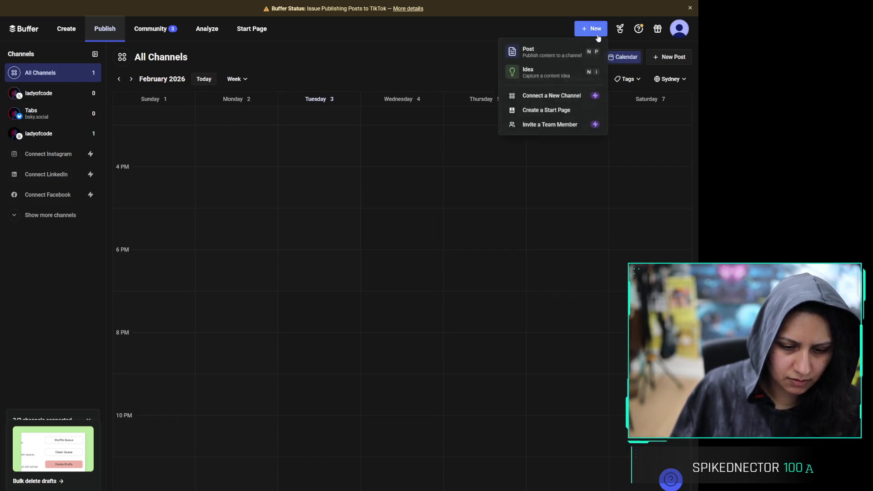
Start a new post with the line '31/100 Days' and blank lines above it
click(564, 54)
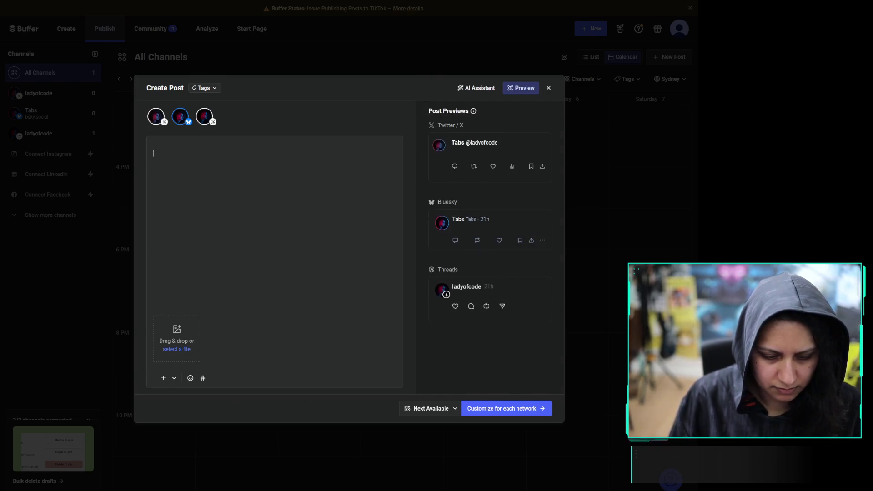
text(31/100 Days)
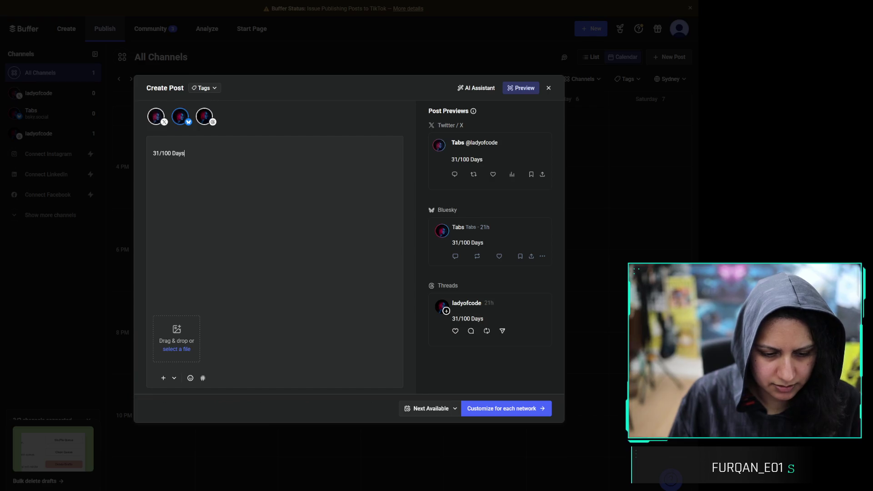
key(ctrl+Home)
key(Return)
key(Return)
key(Up)
key(Up)
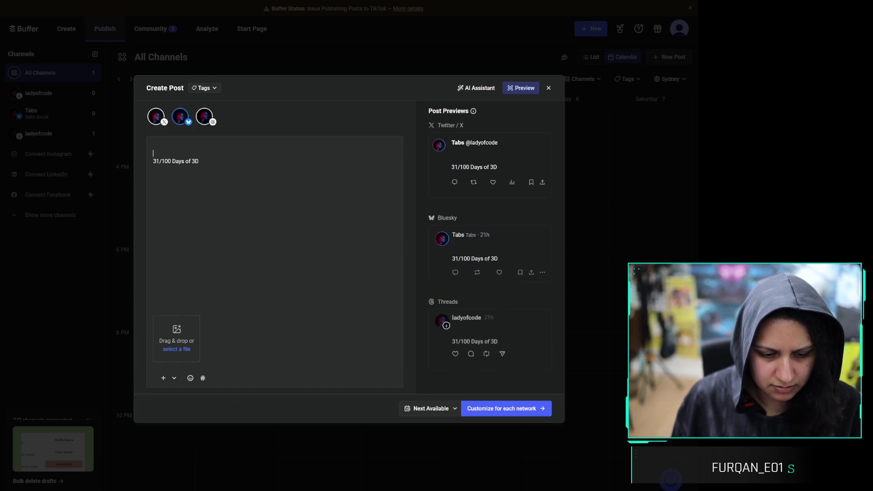
Write the opening sentence about the Candypunk Island 3D slackathon project in Atlantis
text(Spent some)
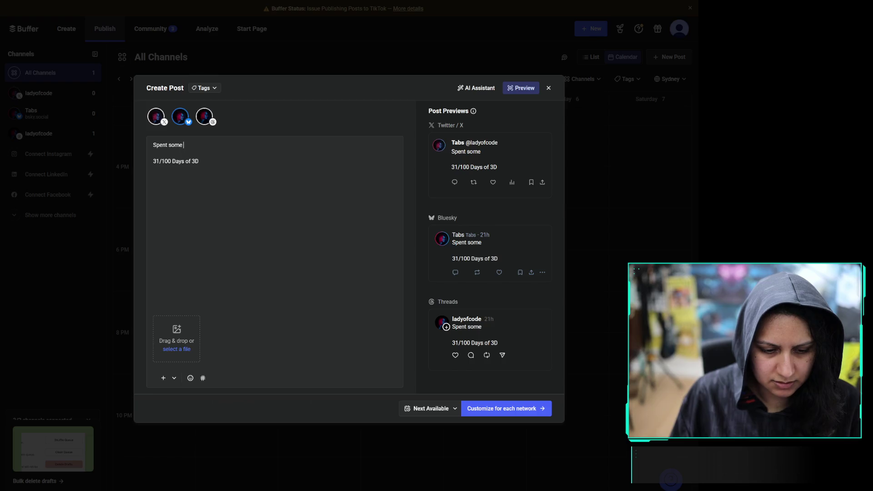
text( time thinking abou)
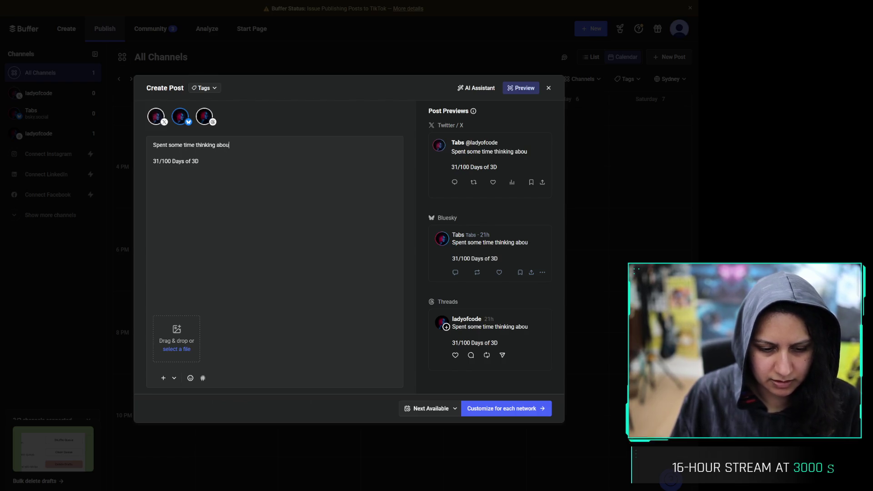
text(t asset)
key(BackSpace)
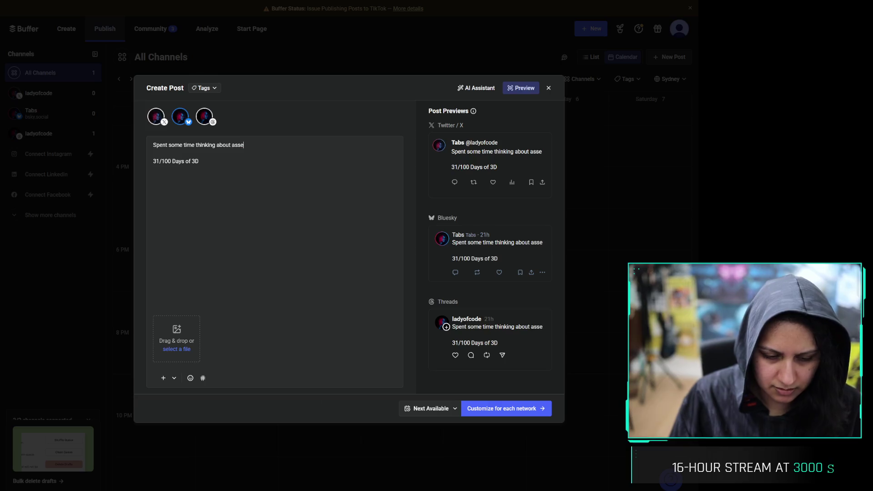
key(BackSpace)
key(BackSpace)
text(the)
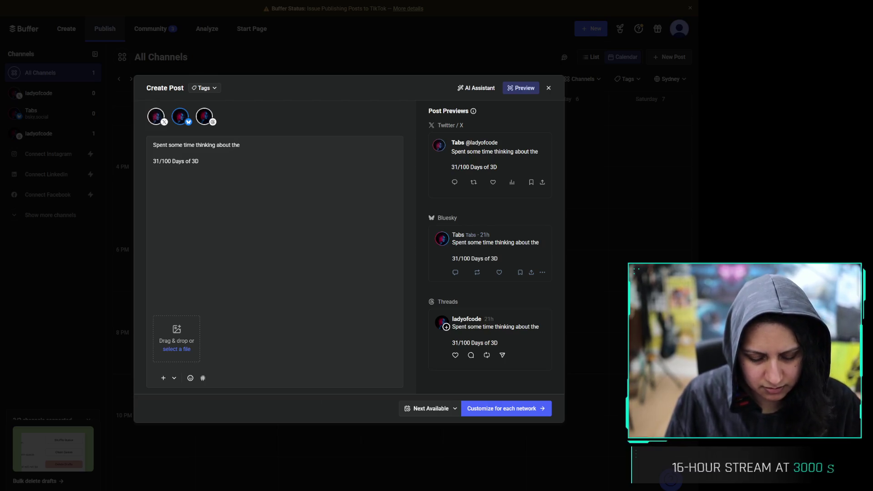
text( 3D p)
key(BackSpace)
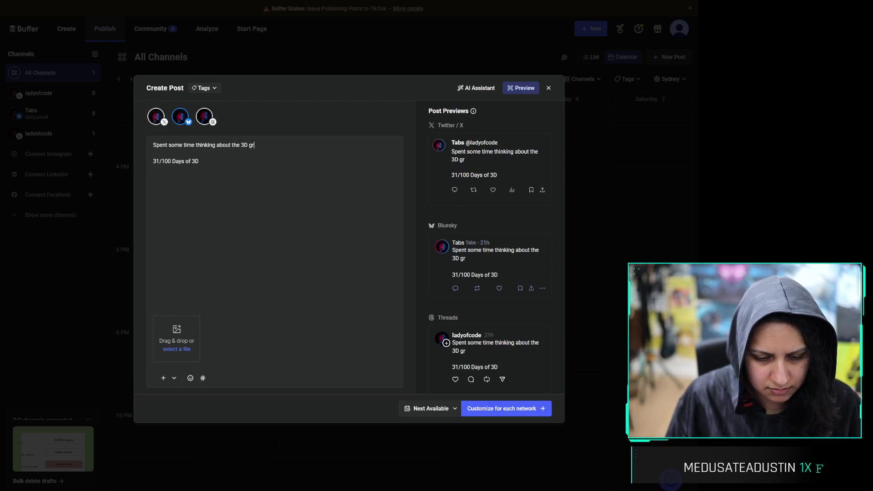
key(BackSpace)
key(BackSpace)
key(BackSpace)
text(Candypu)
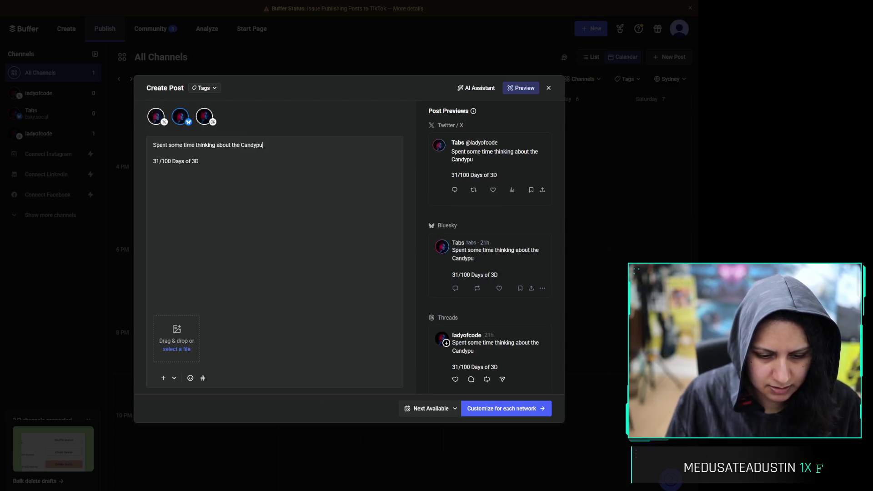
text(nk Island 3D)
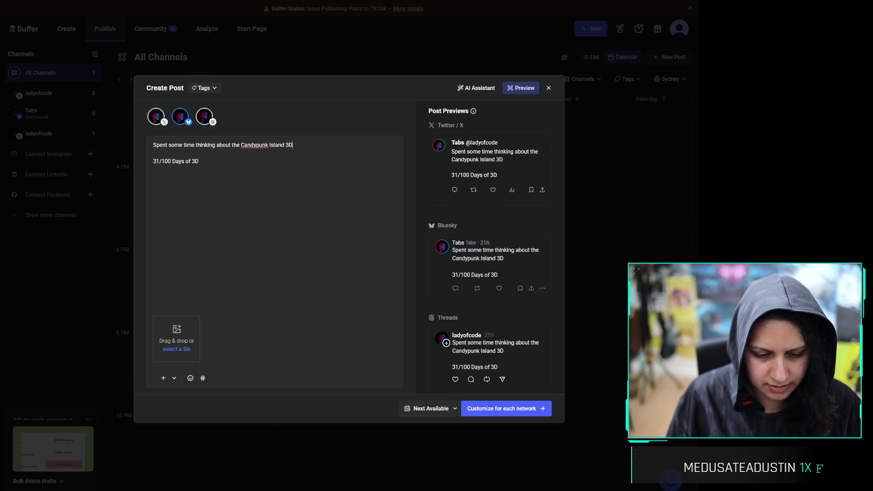
text( group pro)
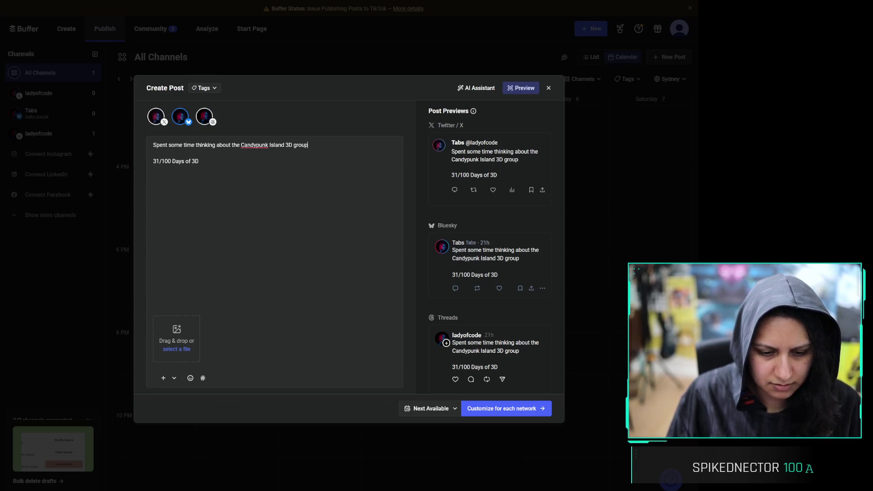
text(ject)
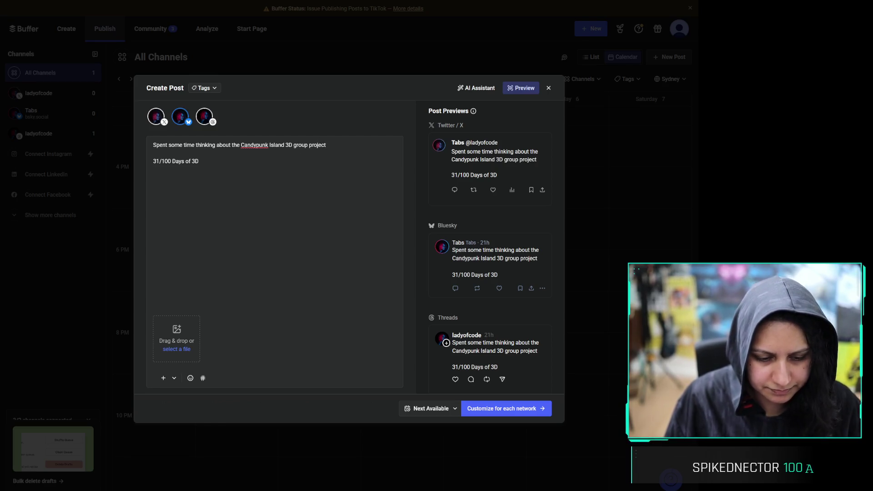
key(BackSpace)
key(BackSpace)
key(BackSpace)
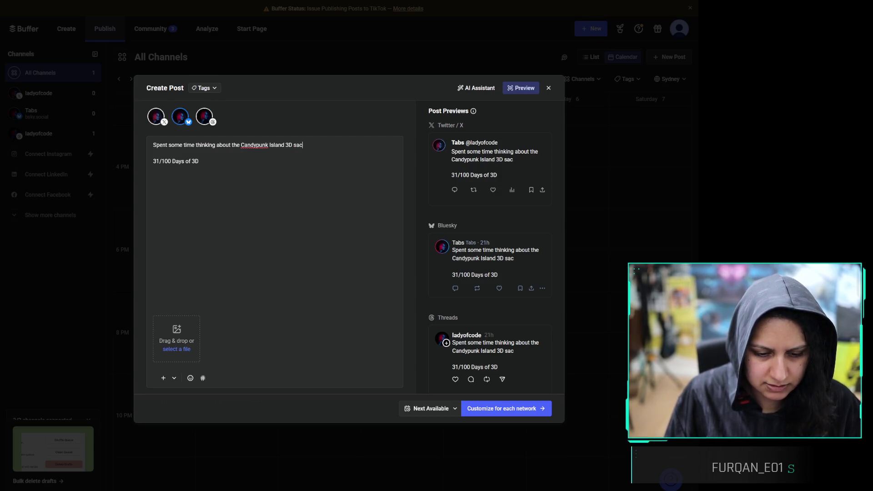
key(BackSpace)
text(sal)
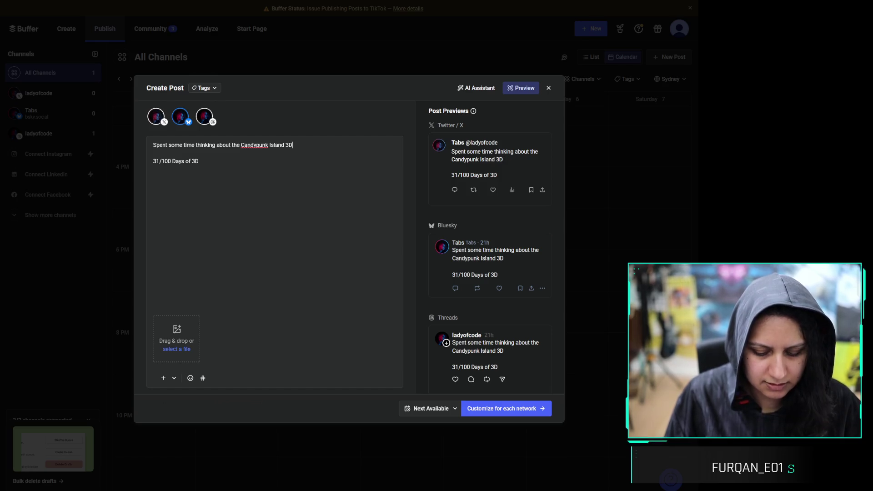
text( slackathon t)
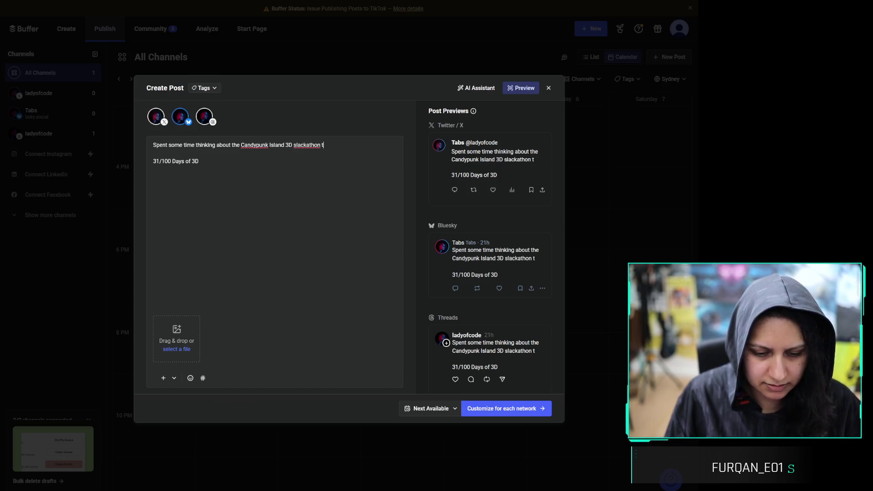
key(BackSpace)
text(p)
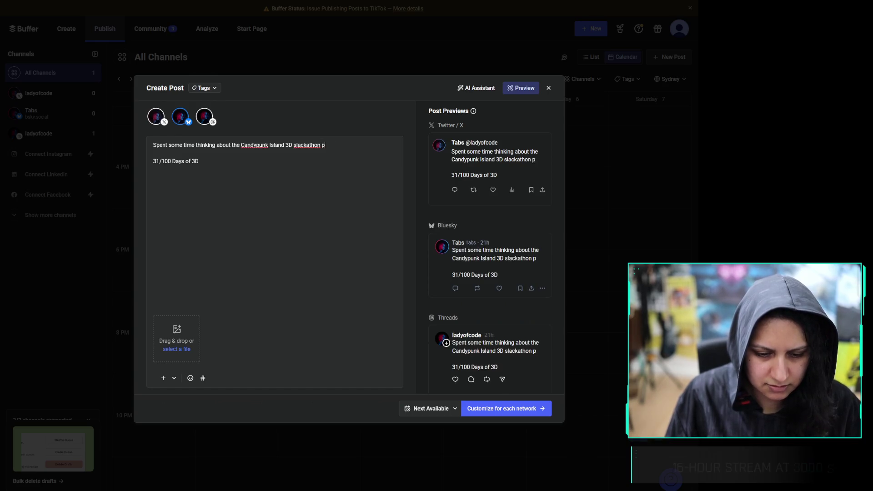
text(rojct in Atlantis)
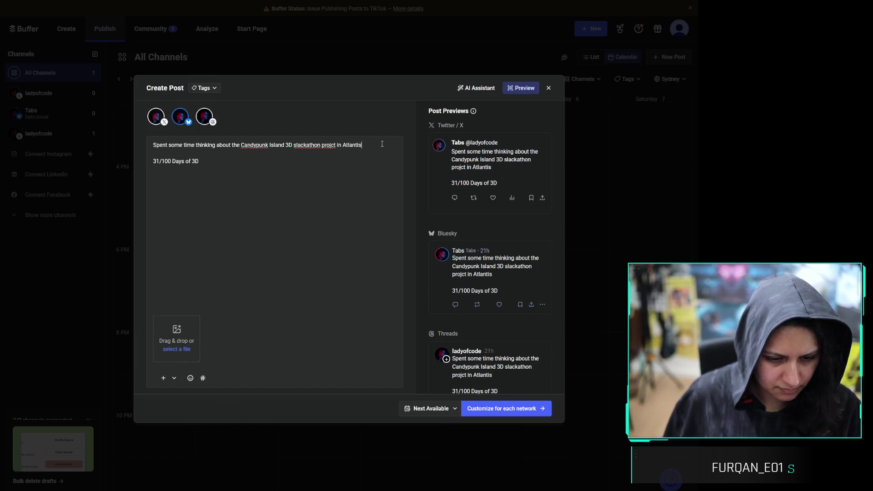
Add the line 'How much you wanna bet scope creep starts early...' and set timing to Now
text(.)
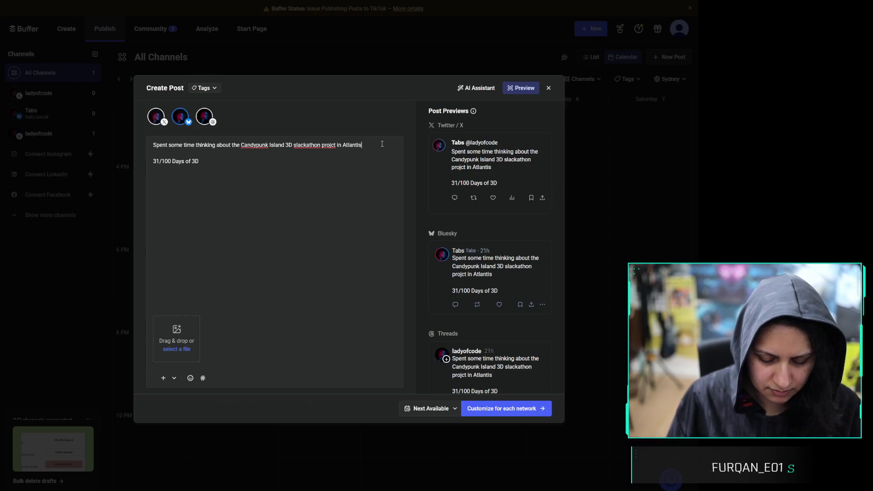
key(Return)
key(Return)
text(I)
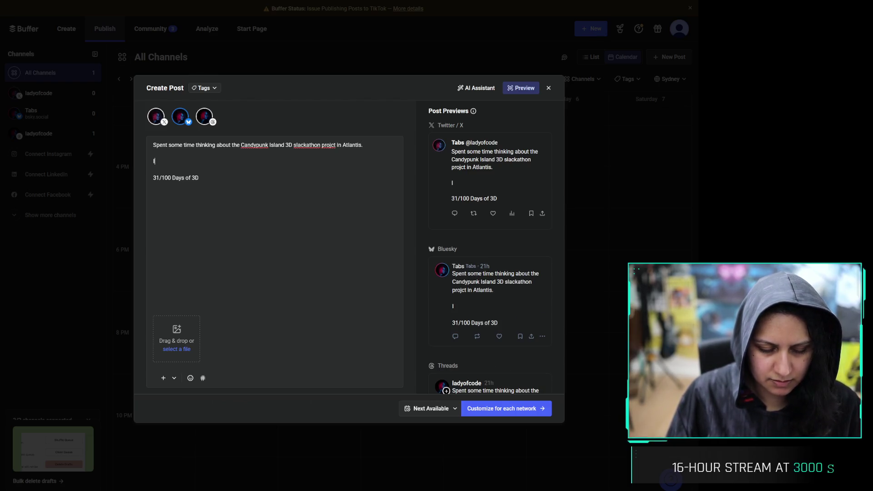
text('s)
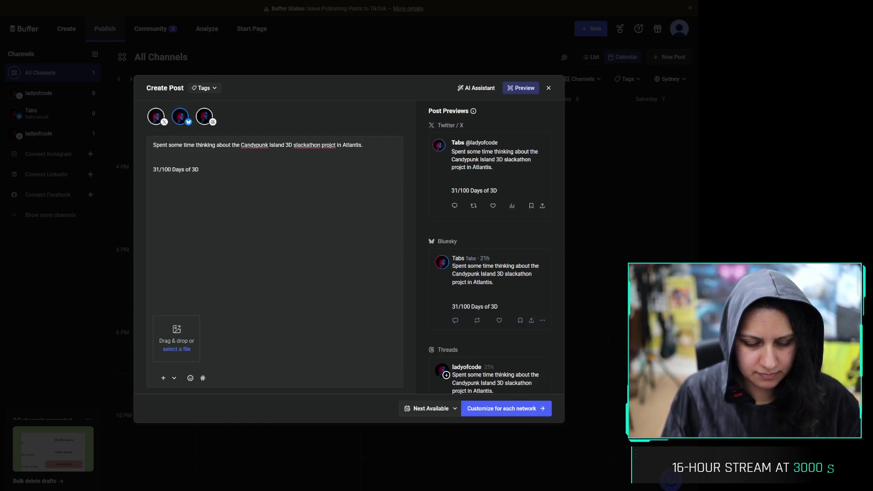
text(How much you wanna bet scope s)
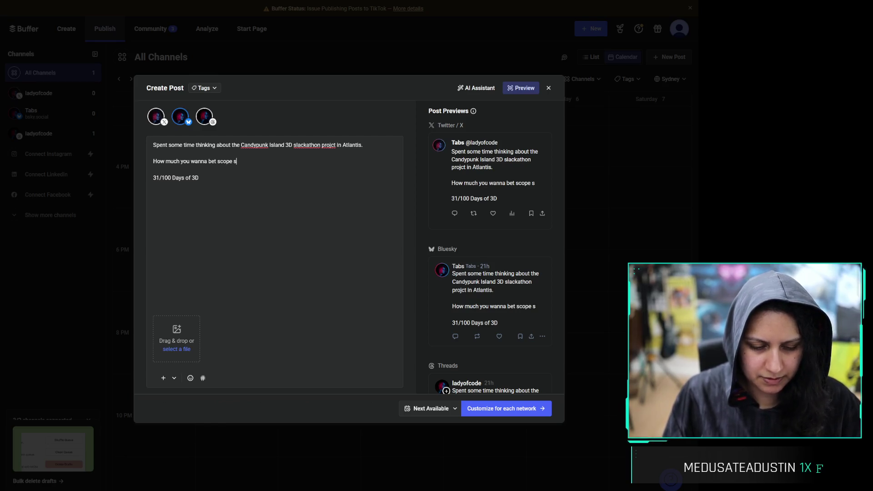
text(re)
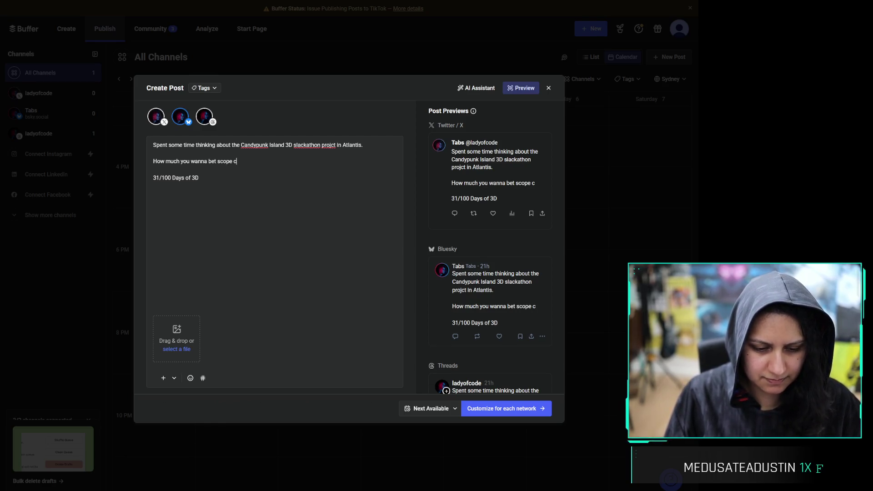
text(reep starts early...)
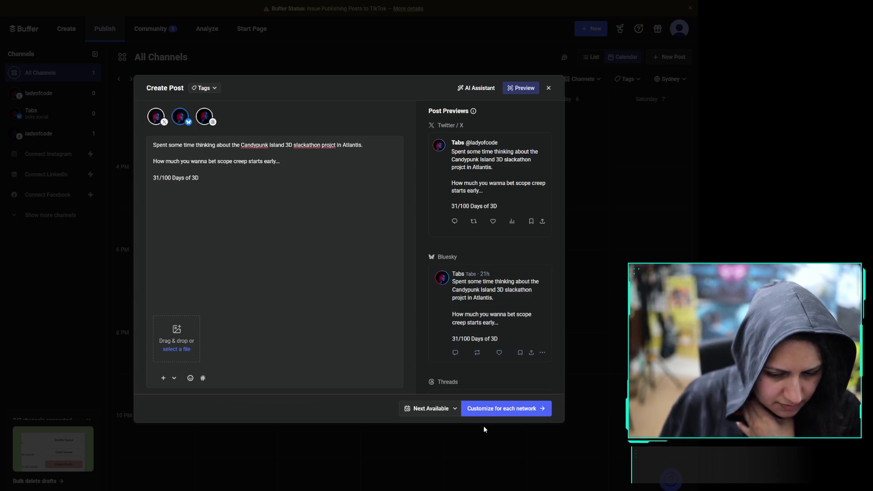
click(448, 410)
click(487, 358)
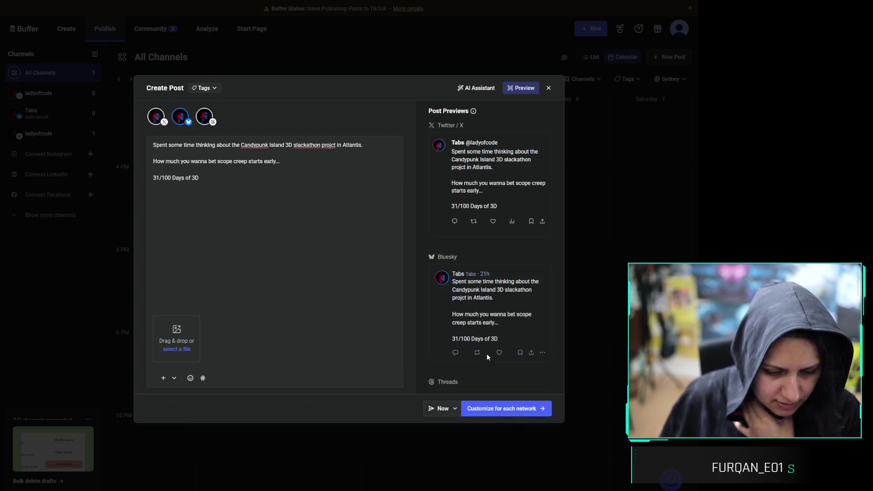
Review each network's version and publish the 31/100 Days of 3D post immediately
click(528, 410)
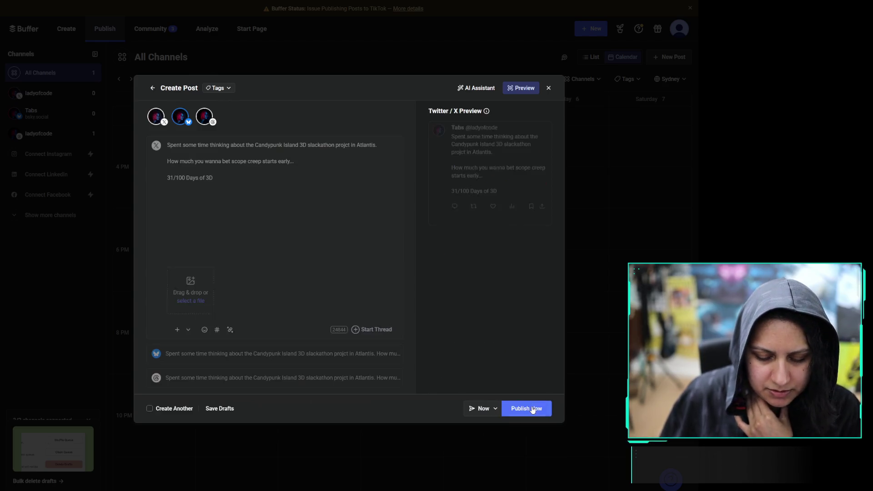
click(540, 411)
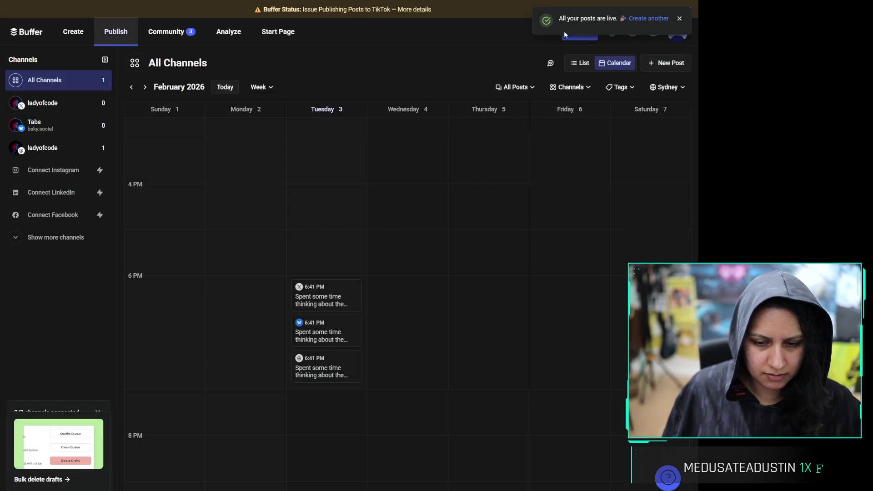
scroll(343, 366, down, 3)
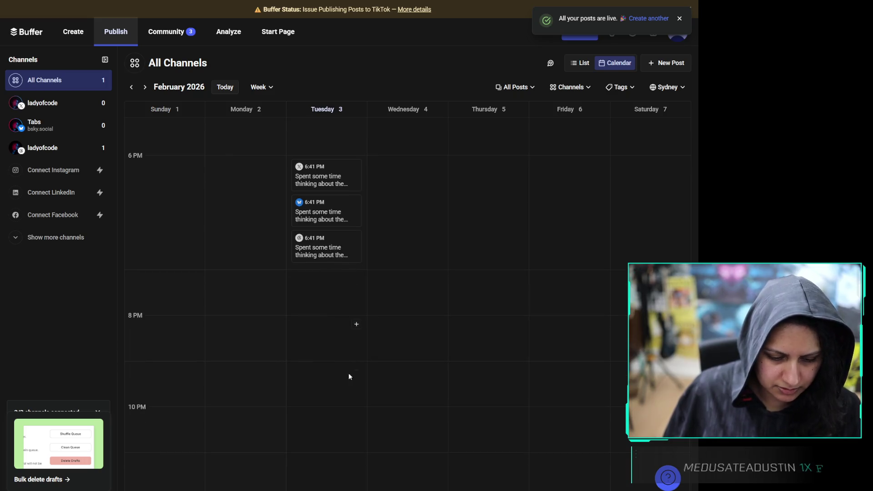
Write a Tuesday 9 PM post for X, Bluesky and Threads about starting the Candypunk Island asset list
click(357, 371)
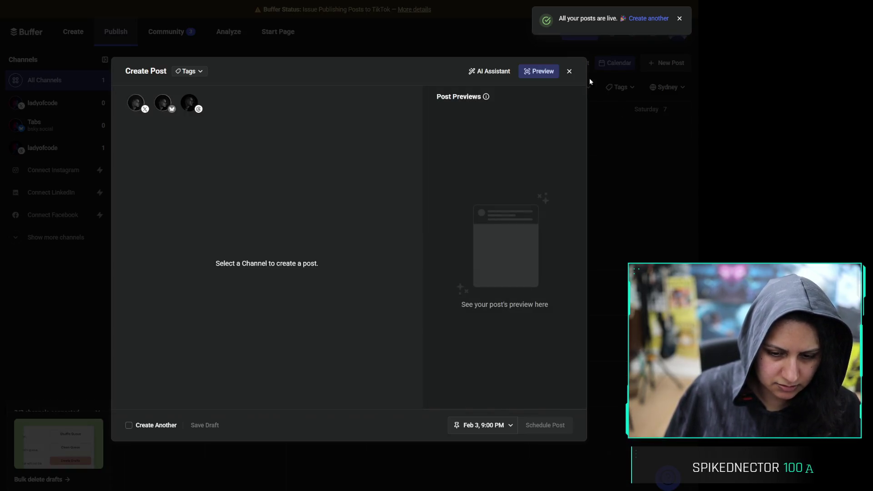
click(140, 101)
click(163, 102)
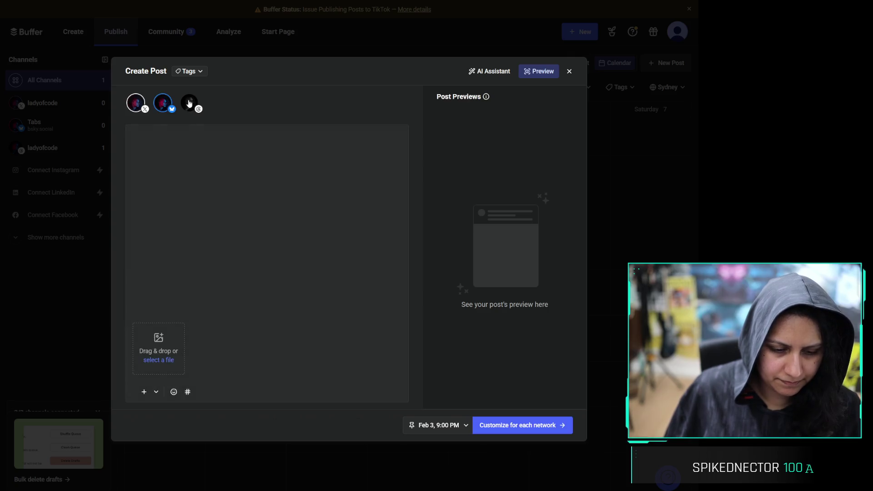
click(190, 102)
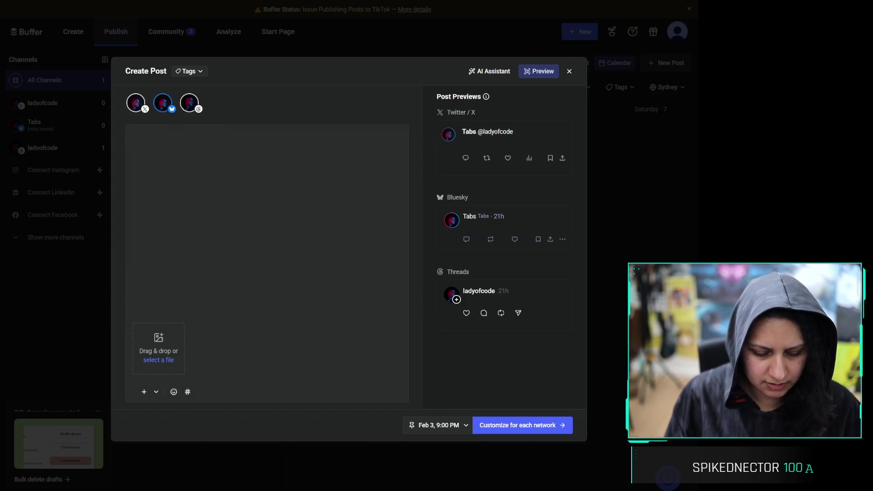
text(32/100)
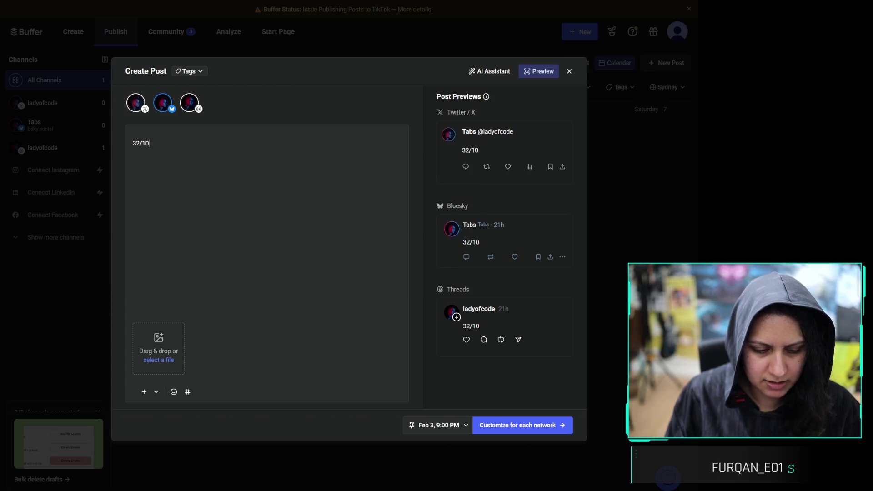
text( Days of )
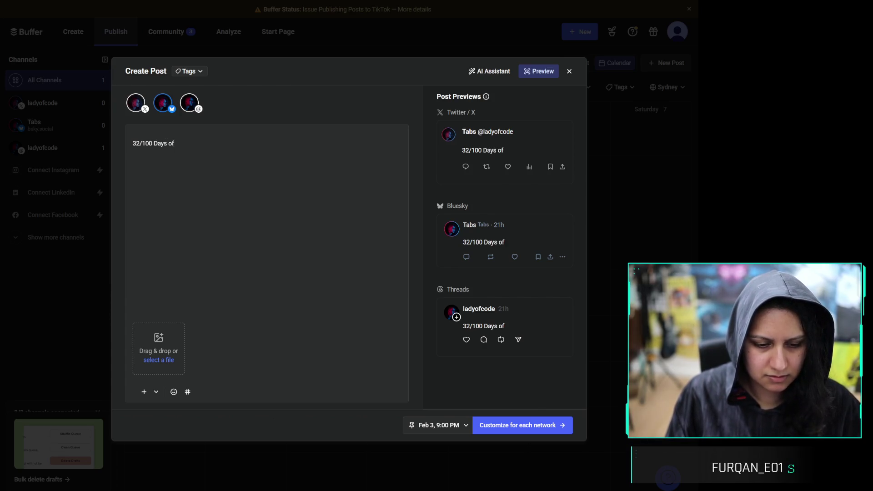
text(3D)
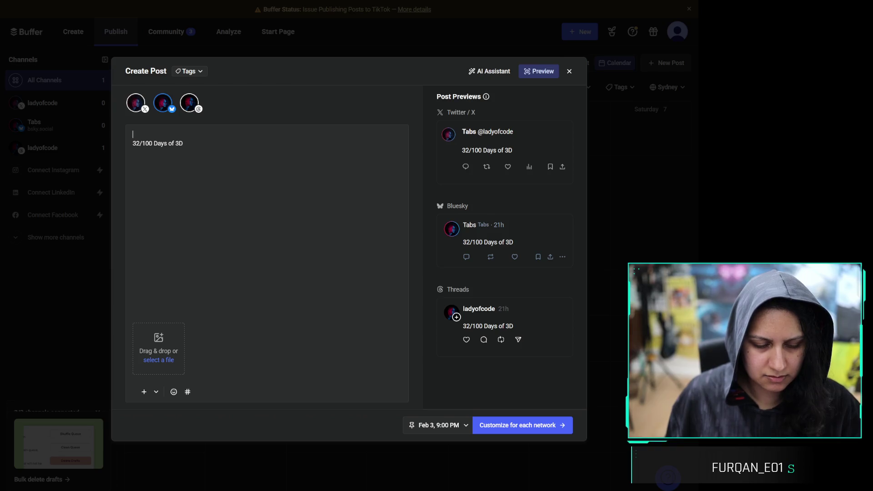
key(Return)
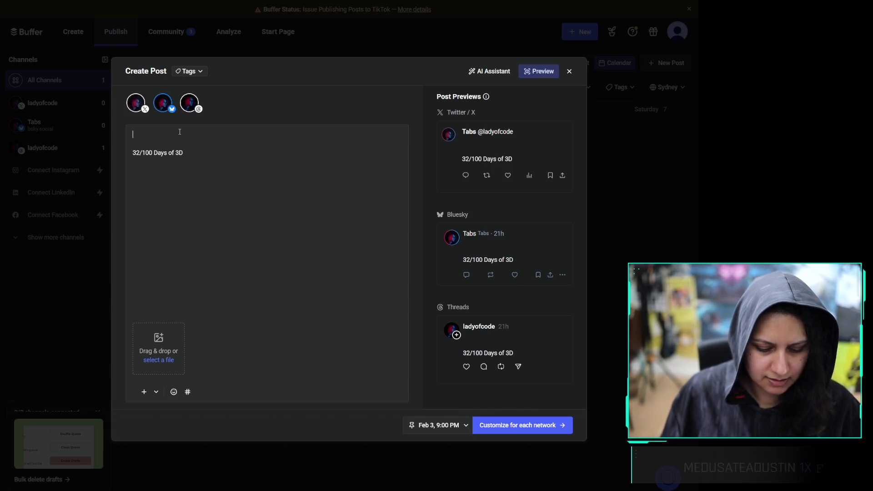
text(Started an asset list for the C)
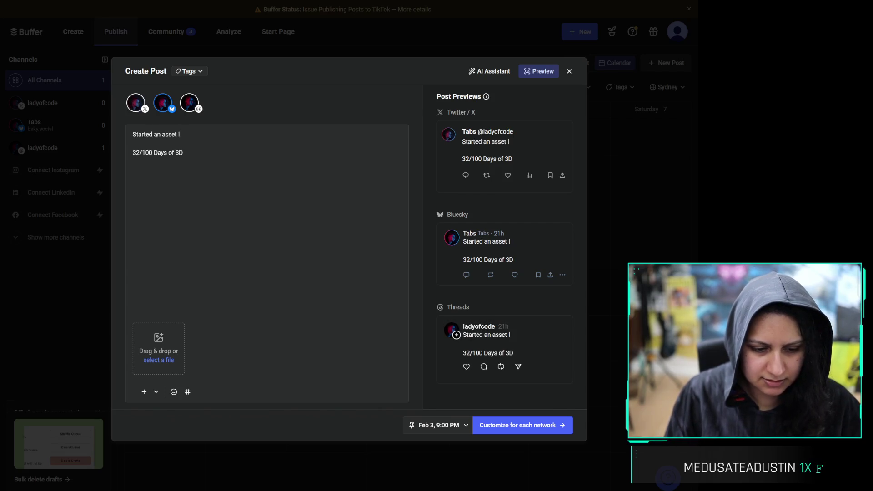
text(andy)
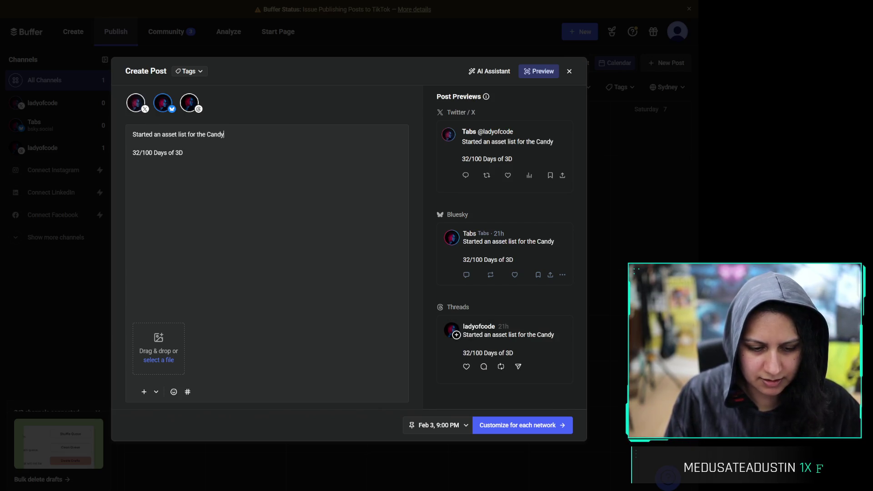
text(punk Island project~)
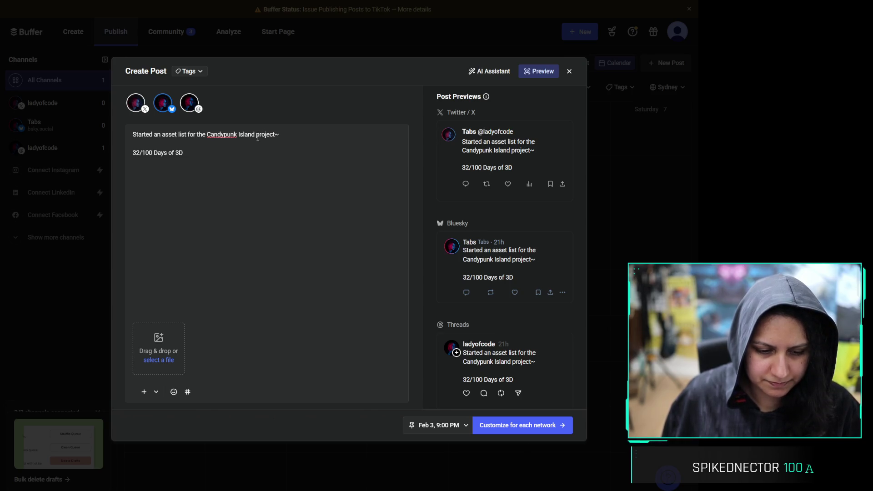
key(Return)
key(Return)
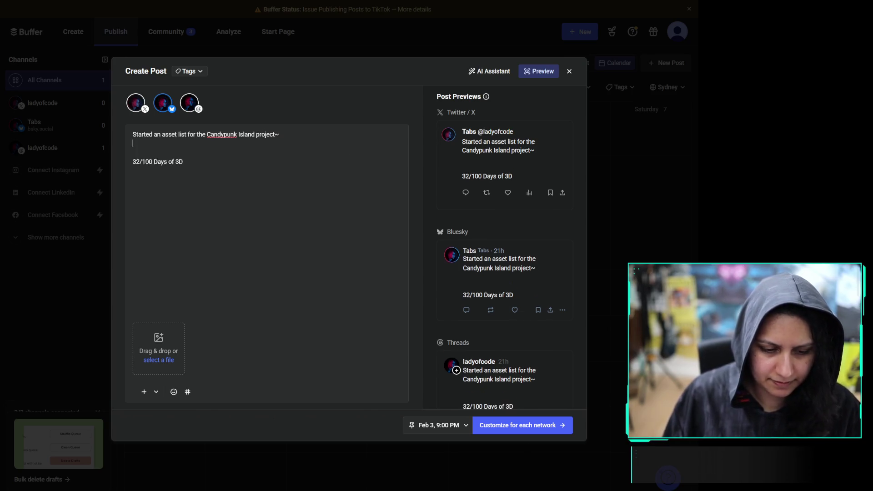
text((Been travell)
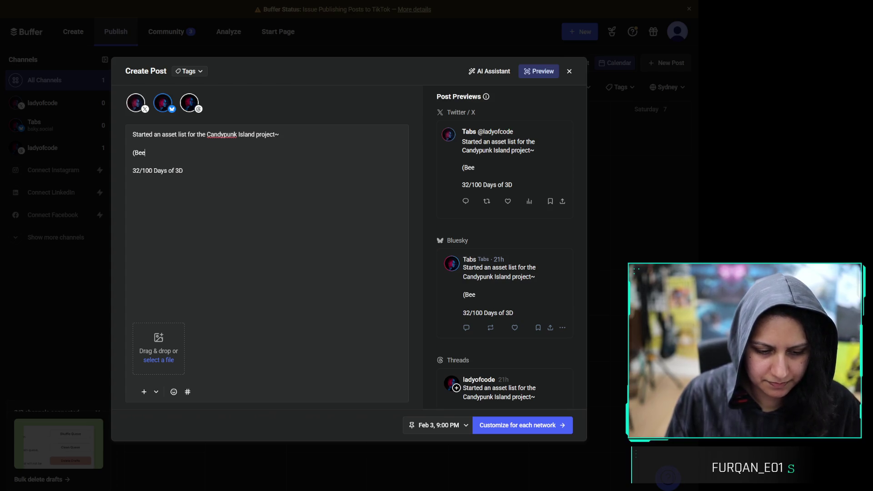
text(ing so can ony do)
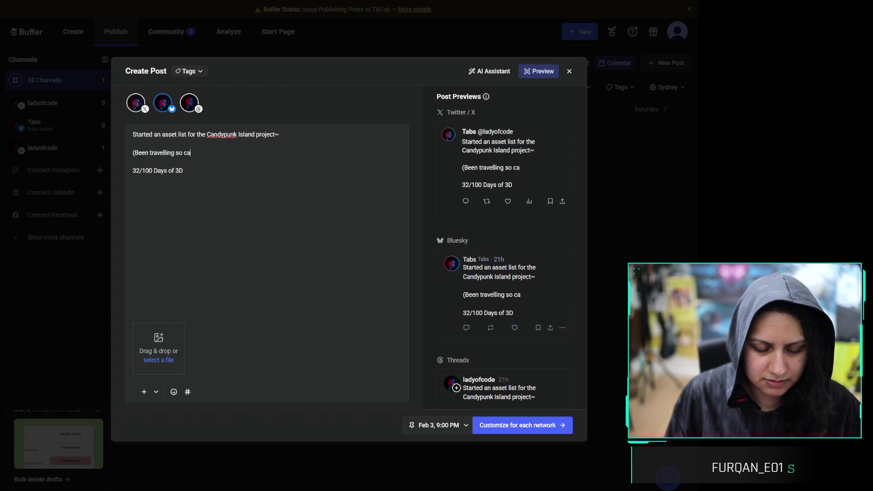
key(BackSpace)
key(BackSpace)
key(BackSpace)
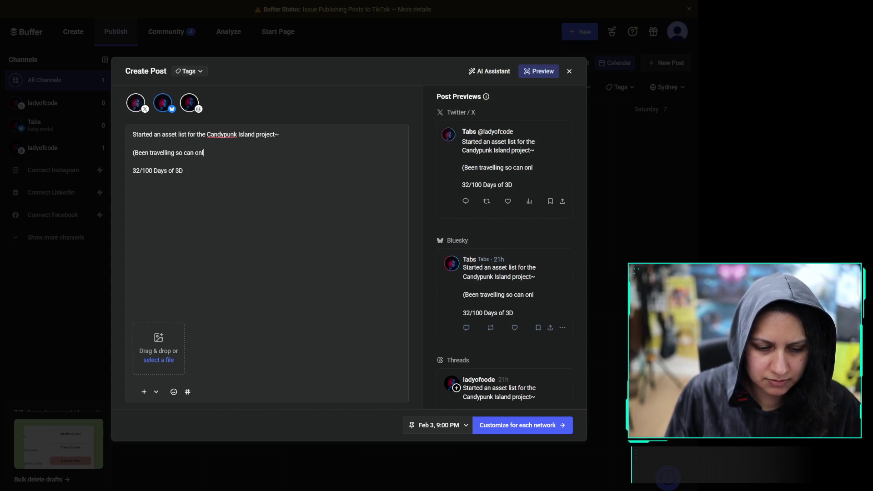
text(only do this in small bits and pieces)
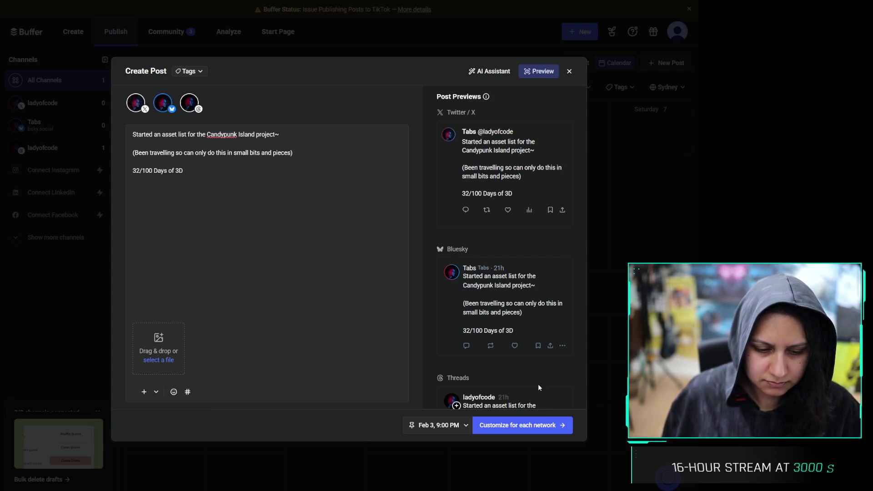
Schedule the 32/100 Days of 3D post for all three networks at 9:00 PM
click(535, 428)
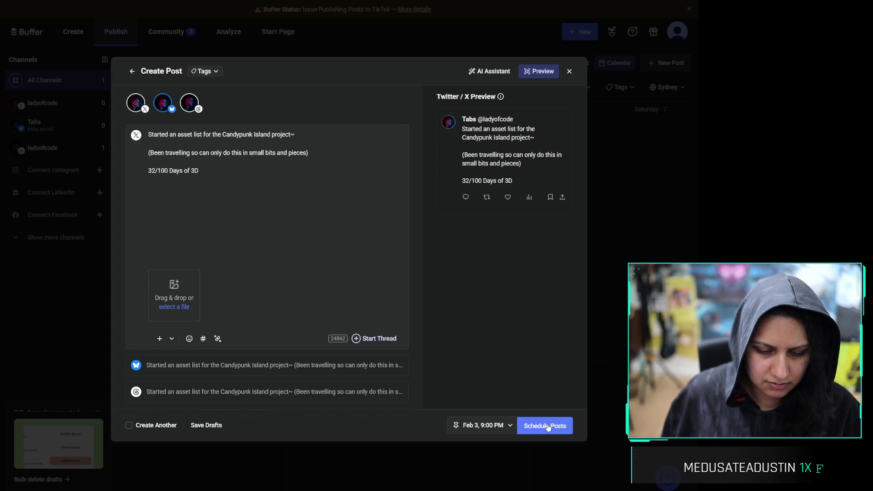
click(544, 425)
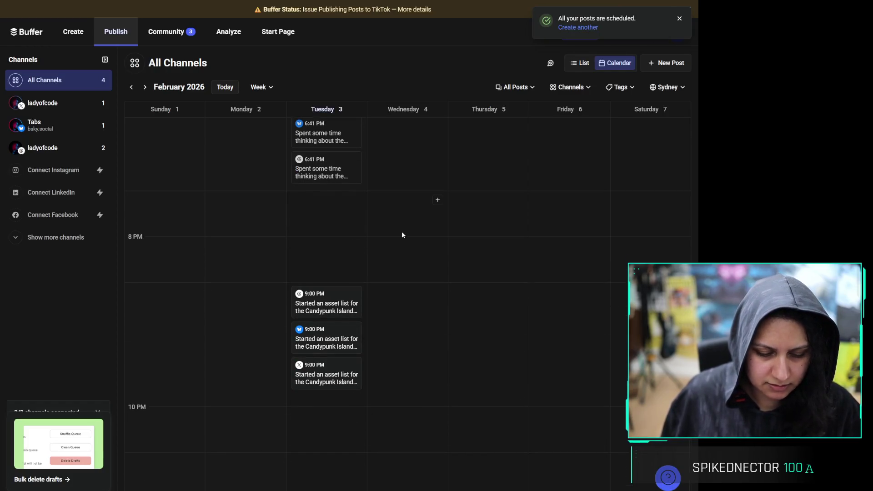
scroll(403, 235, up, 15)
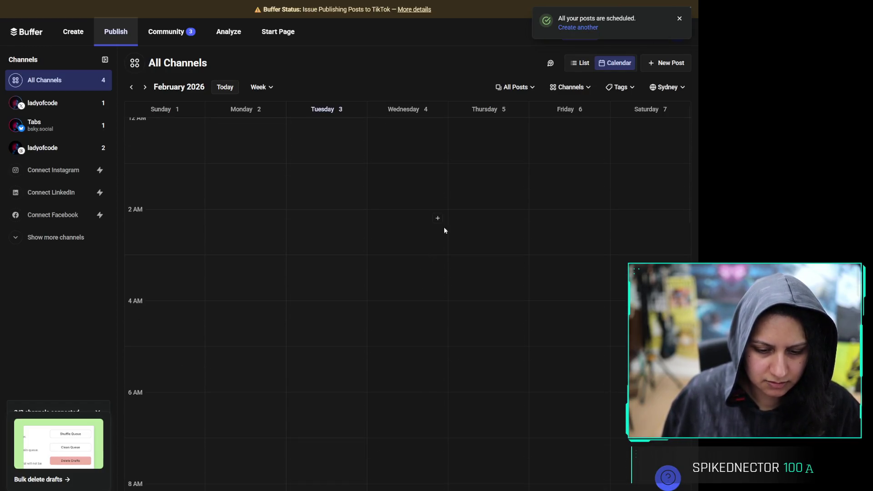
click(437, 219)
Add X and Threads to the Feb 4, 2 AM post and enter '33/100 Days of 3D'
click(139, 105)
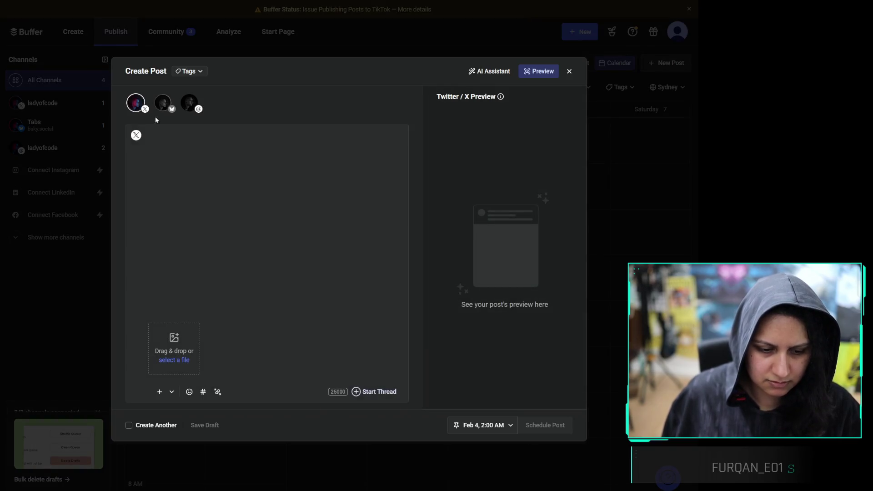
click(190, 104)
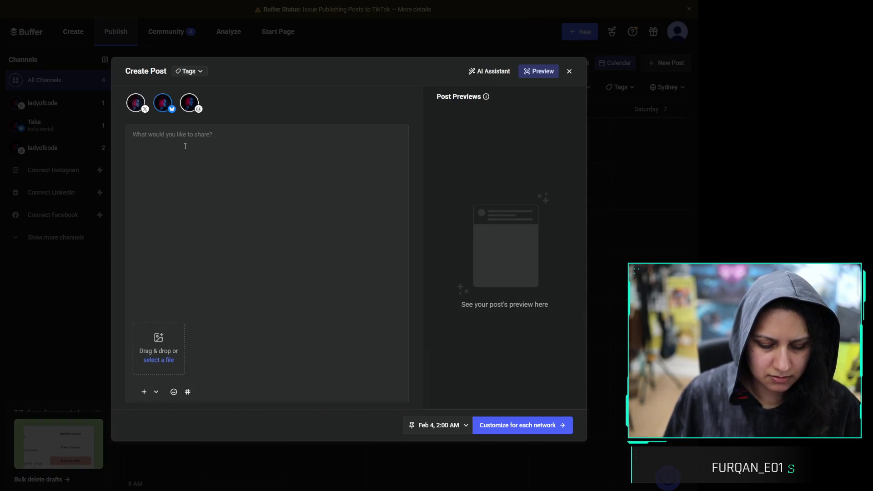
key(Return)
text(3)
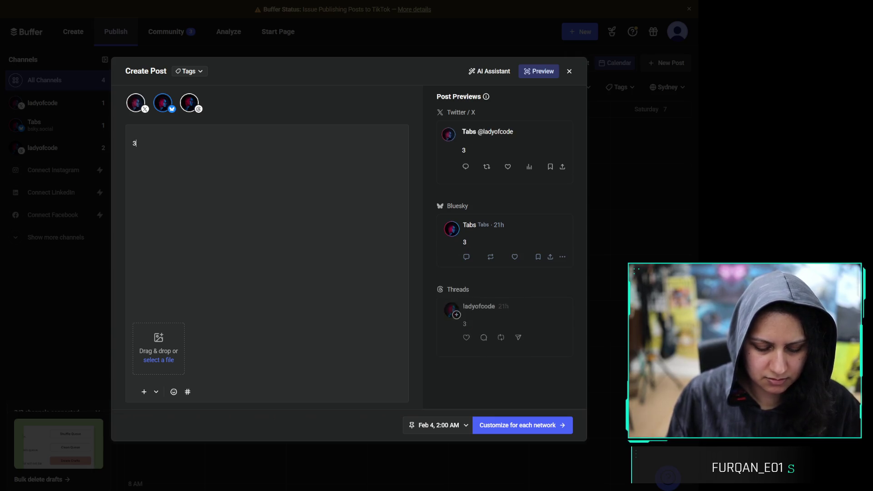
text(3/100 Days)
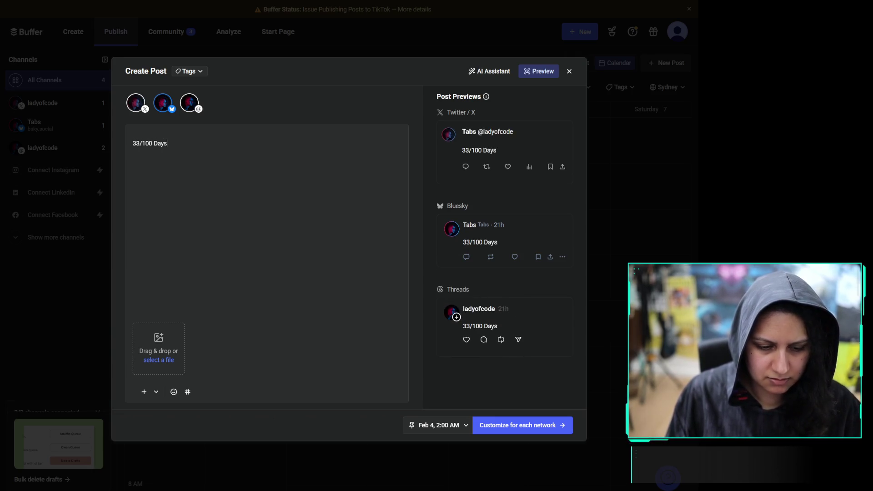
text( of 3D)
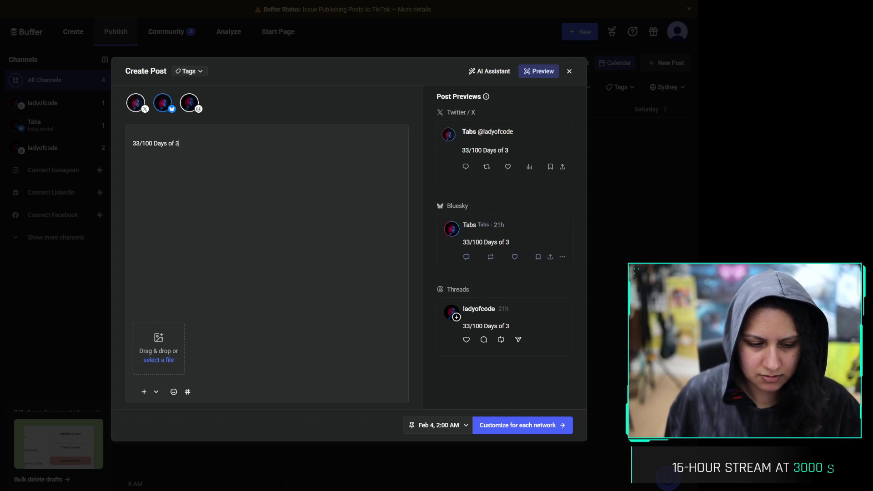
click(133, 134)
key(Return)
Write the asset-linking caption and schedule the post for Feb 4, 2:00 AM
text(Watc)
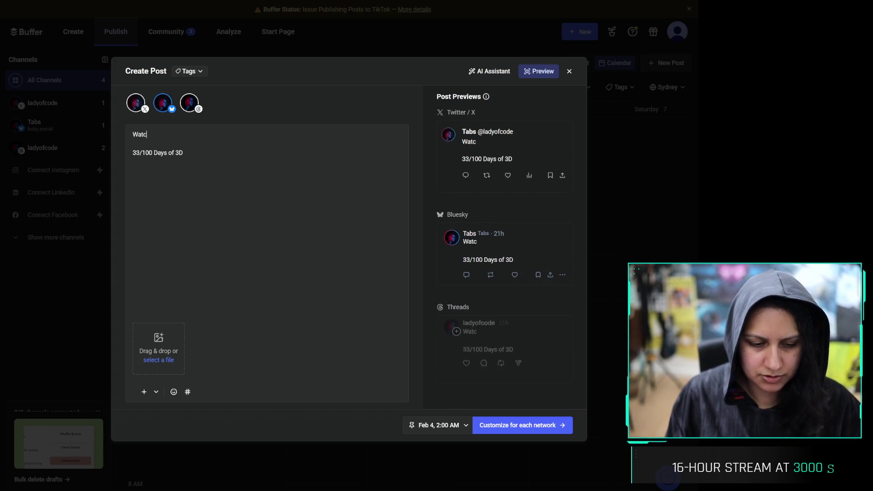
text(hed a video about asset linking b)
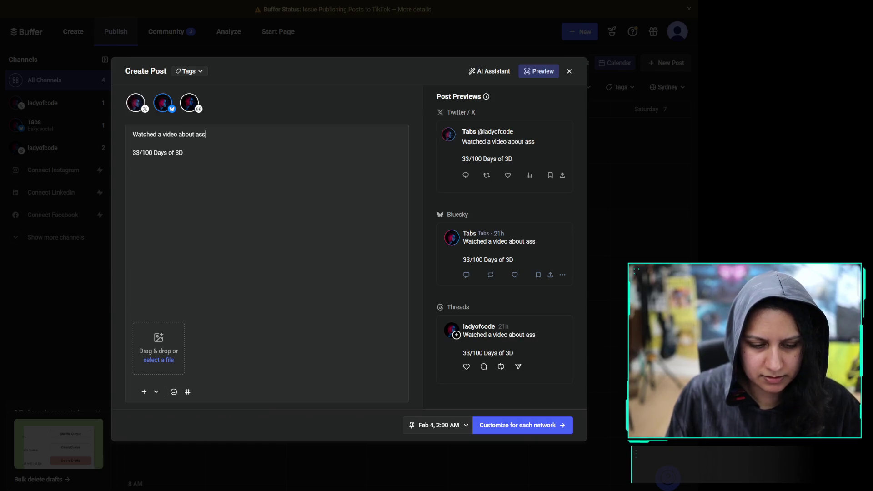
key(BackSpace)
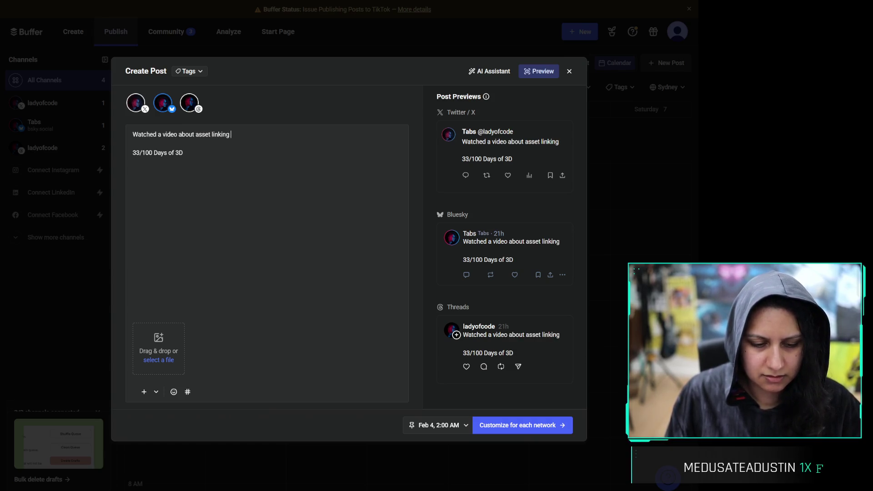
text('cause apparently I'll n)
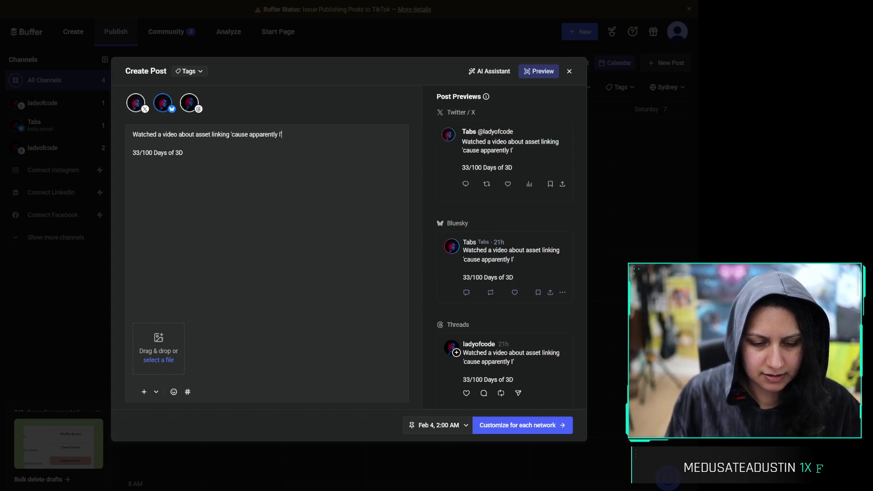
text(eed th)
key(BackSpace)
key(BackSpace)
text(o)
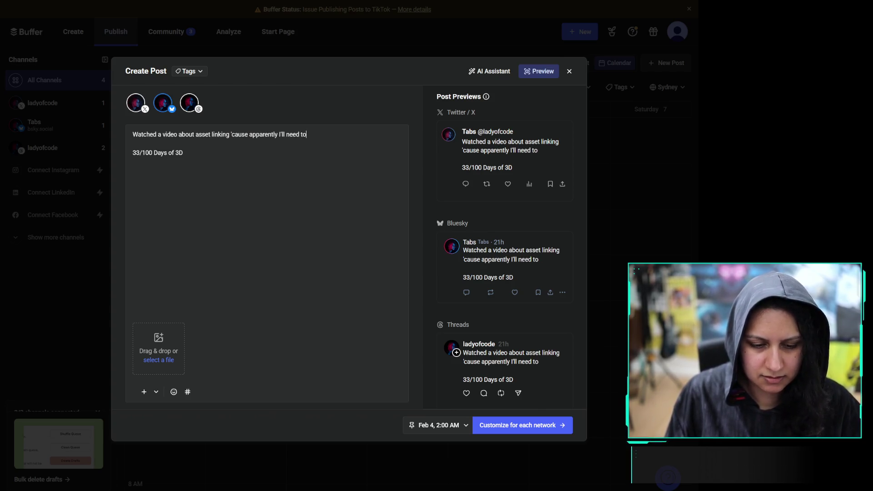
text( incorporate that into the main )
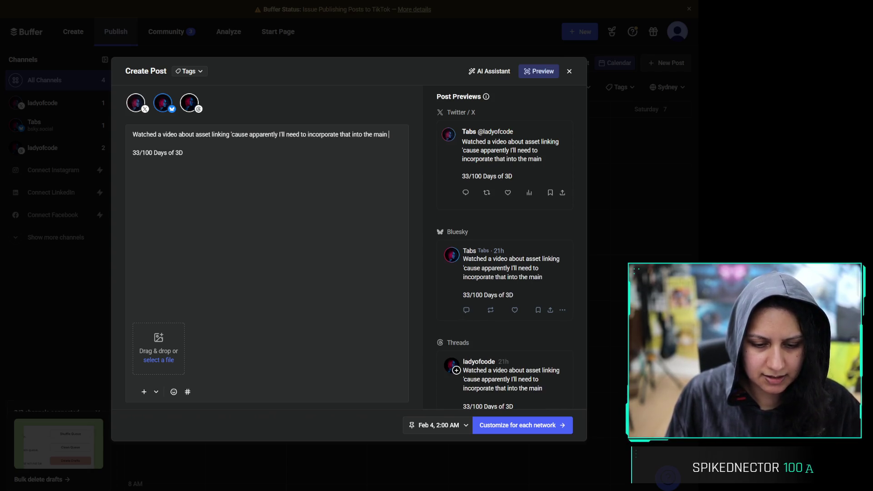
text(island file.)
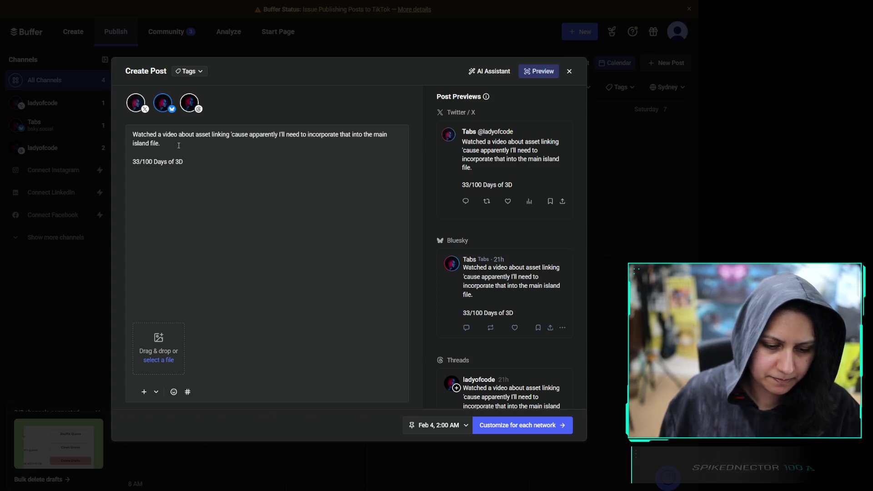
click(527, 430)
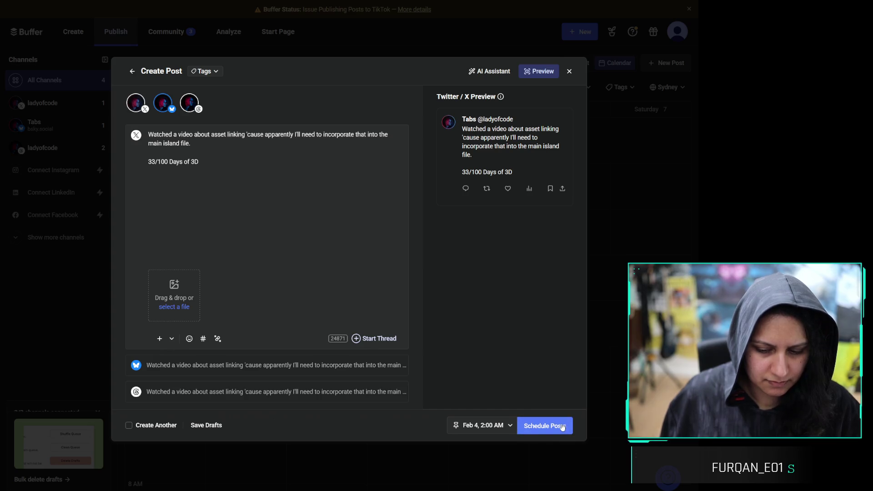
click(560, 426)
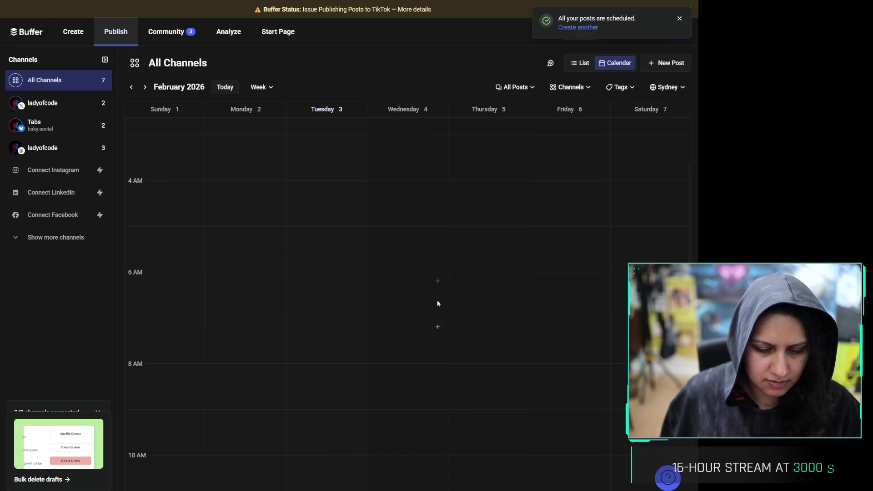
Start a Wednesday 6 AM post for X, Bluesky and Threads beginning 'Made a more'
click(437, 284)
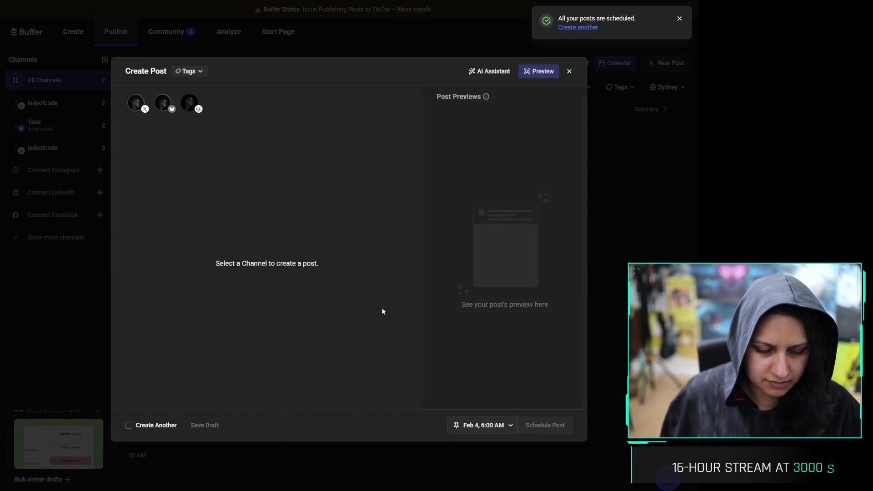
click(135, 103)
click(163, 102)
click(189, 103)
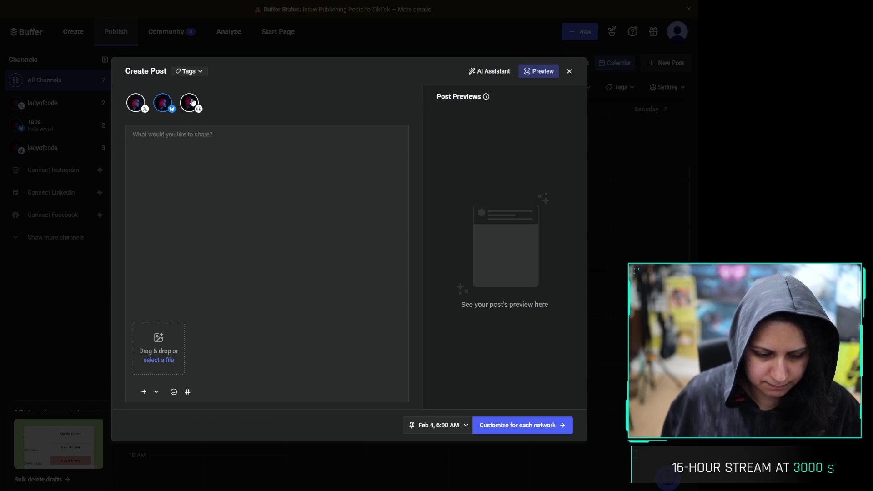
text(Made a more)
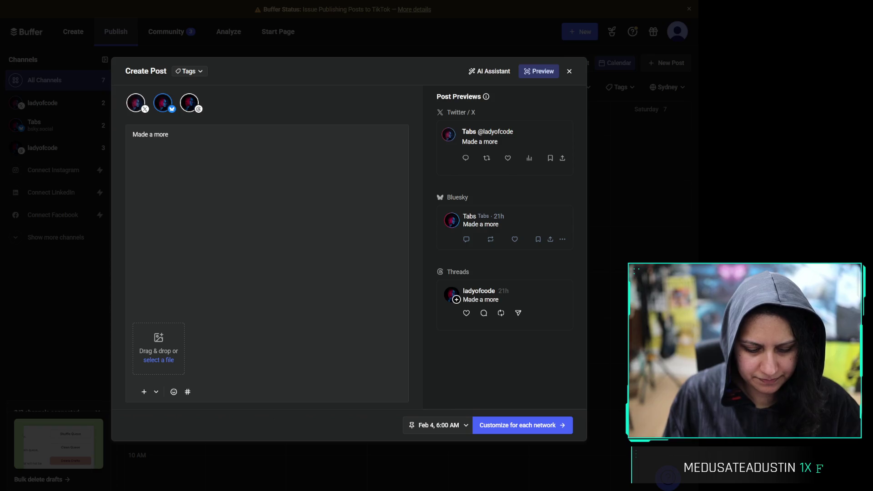
Rewrite the caption about posting a fuller asset list for feedback and picking the palette :D
key(ctrl+a)
text(Dra)
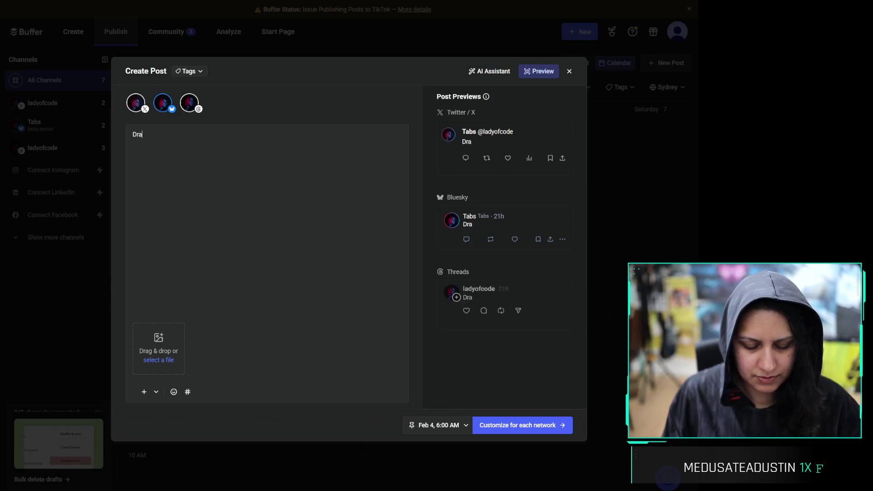
text(fted the ful)
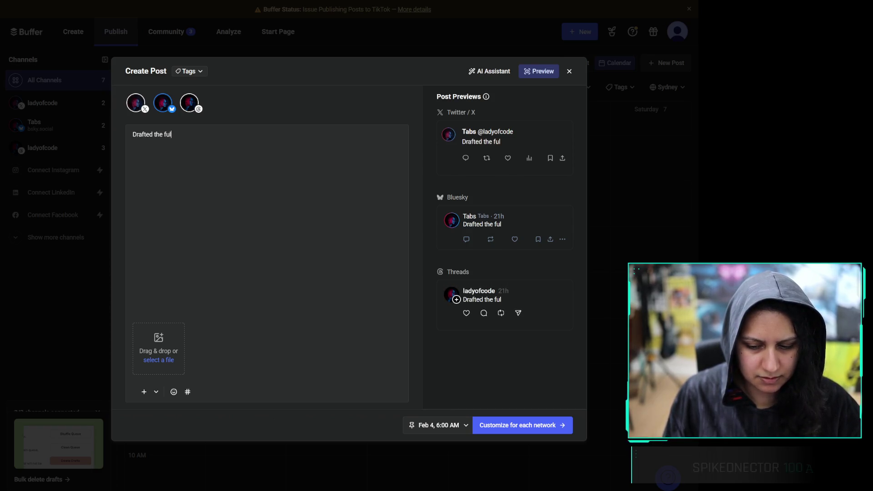
text(l asset list and posted it)
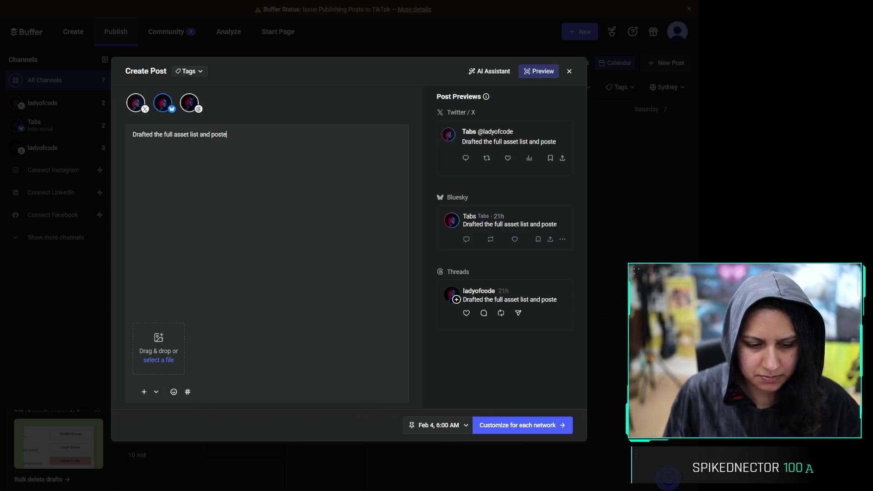
key(ctrl+a)
text(Posted the fu)
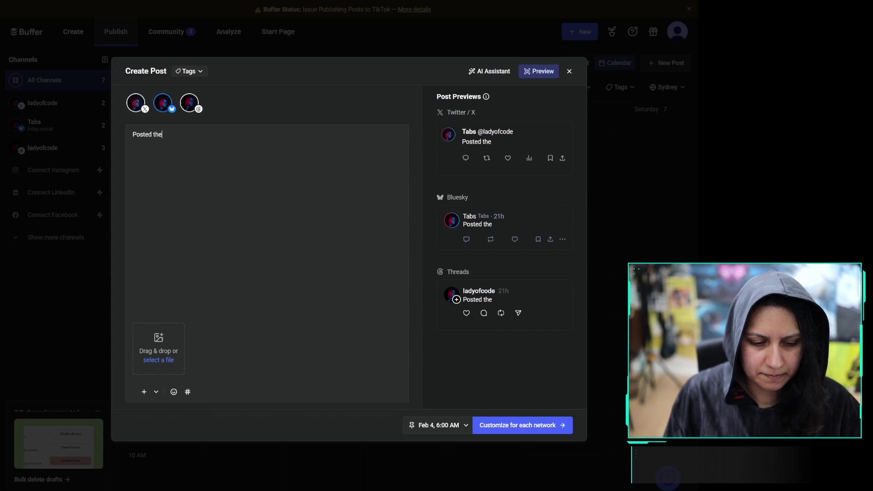
key(BackSpace)
key(BackSpace)
key(BackSpace)
text(a fuller a)
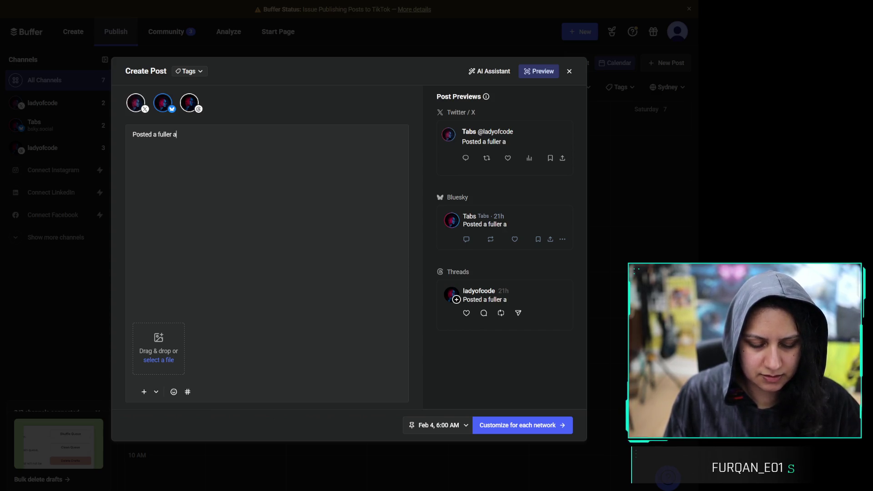
text(sset list to )
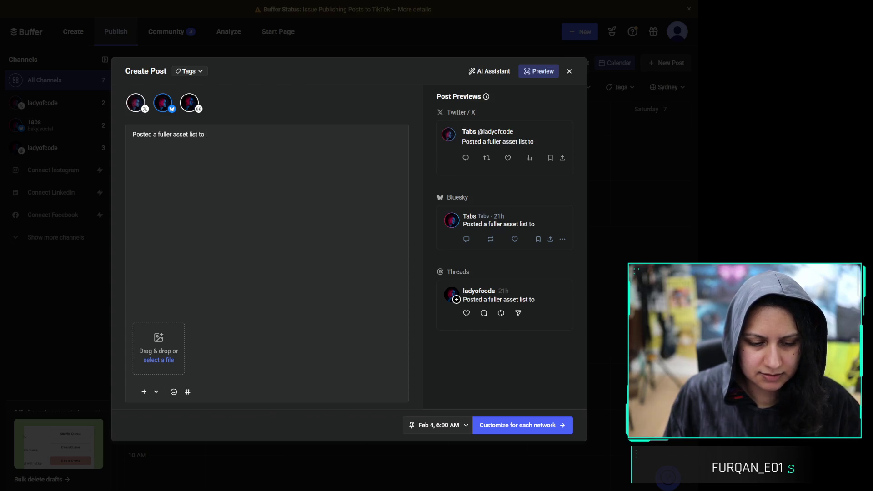
text(the group )
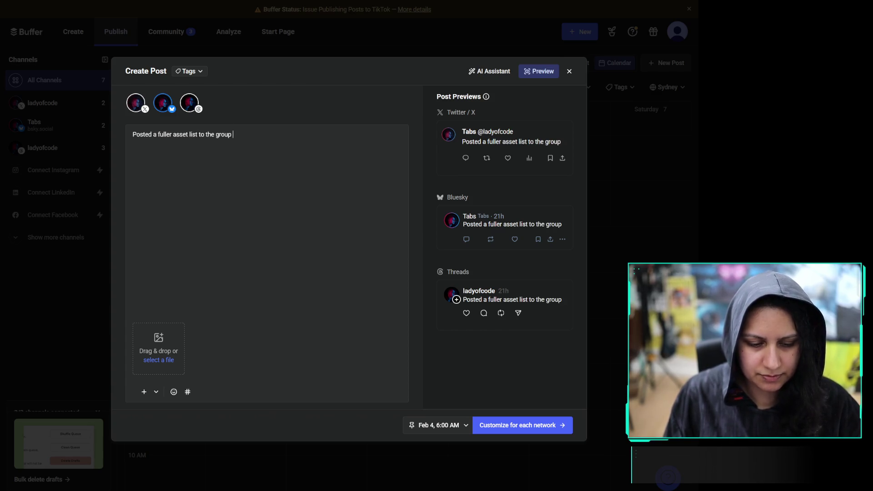
text(for feedback, piked )
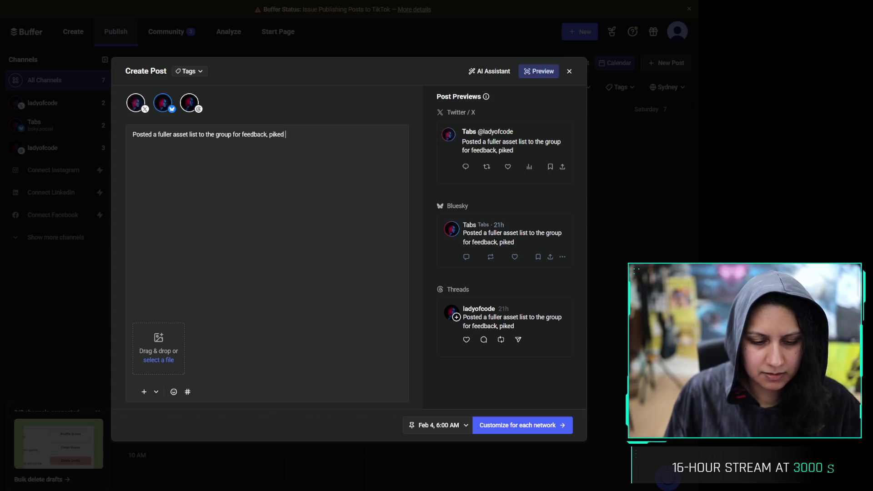
text(the p)
key(BackSpace)
key(BackSpace)
key(BackSpace)
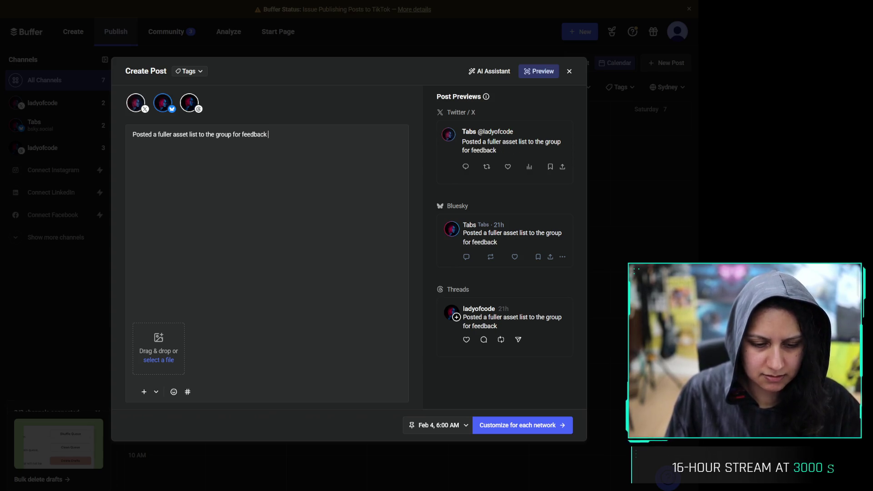
text(and picked the palette :D)
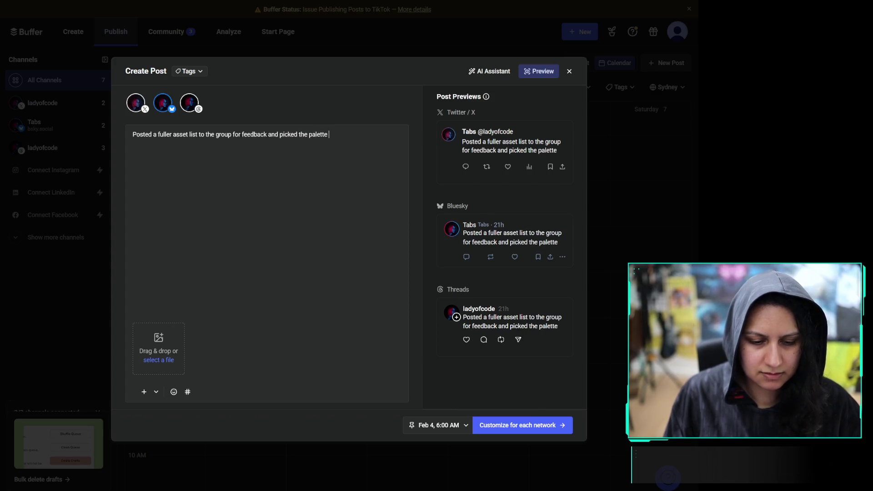
key(Return)
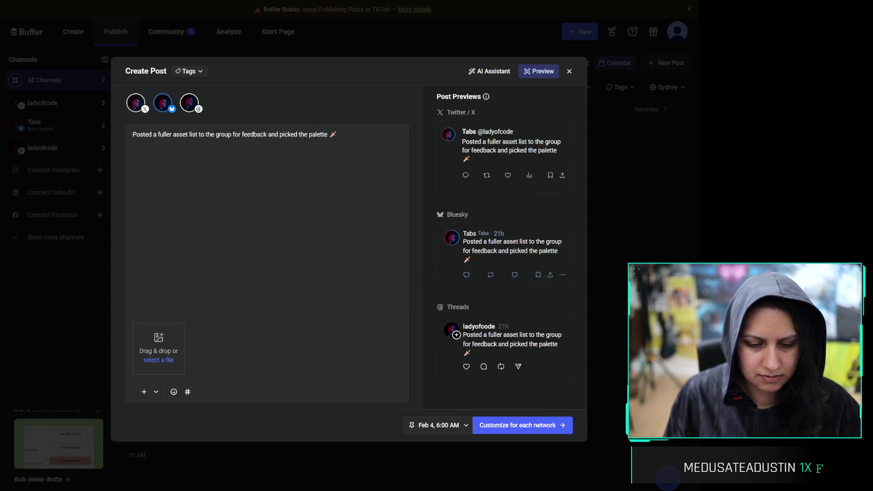
key(ctrl+z)
key(Return)
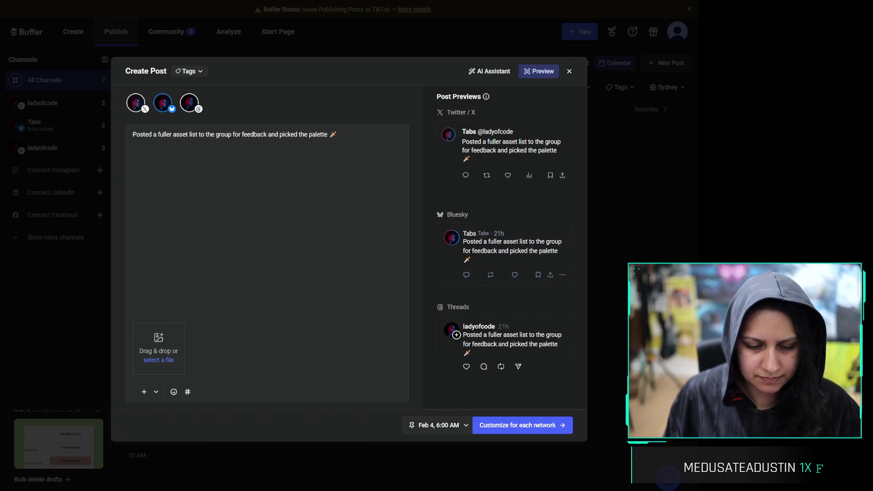
key(ctrl+z)
key(Down)
key(Down)
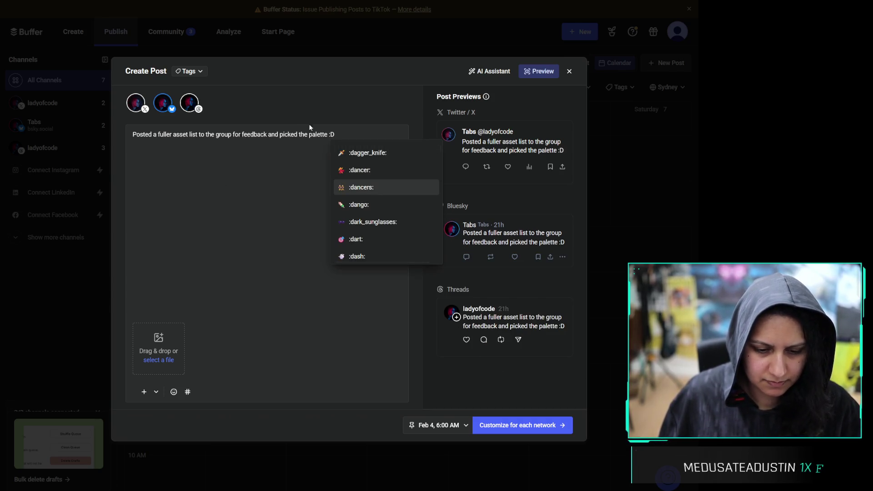
click(309, 134)
Add the closing line '34/100 Days of 3D' below the caption
key(Return)
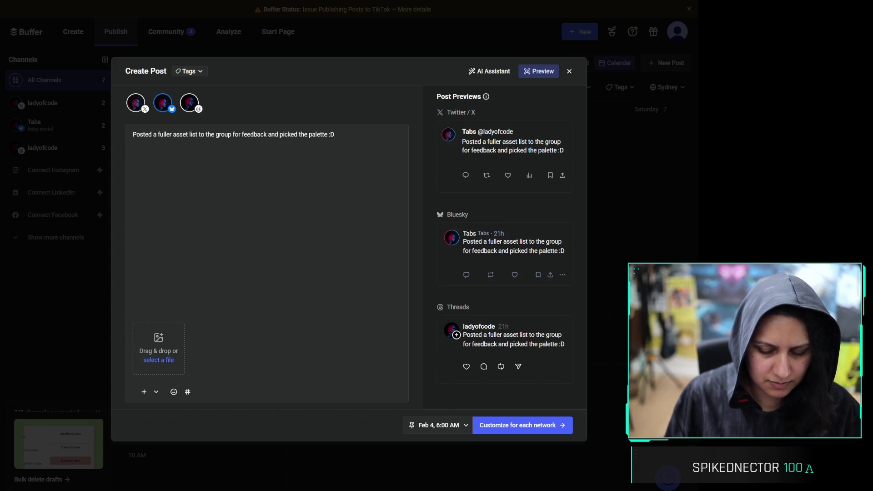
text(34/0)
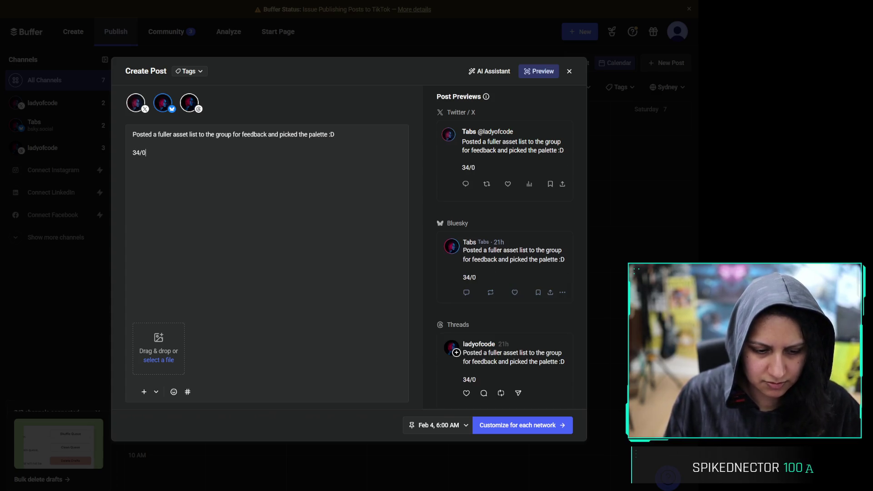
key(BackSpace)
text(100 Days of)
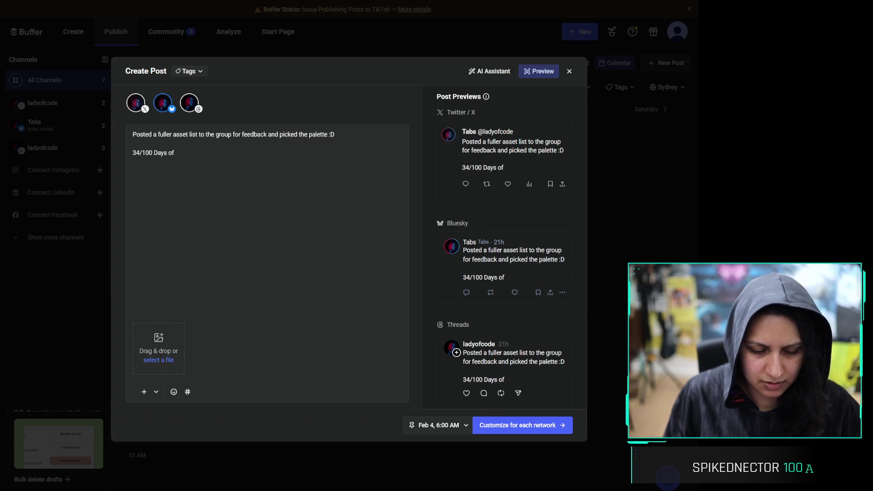
text( 3D)
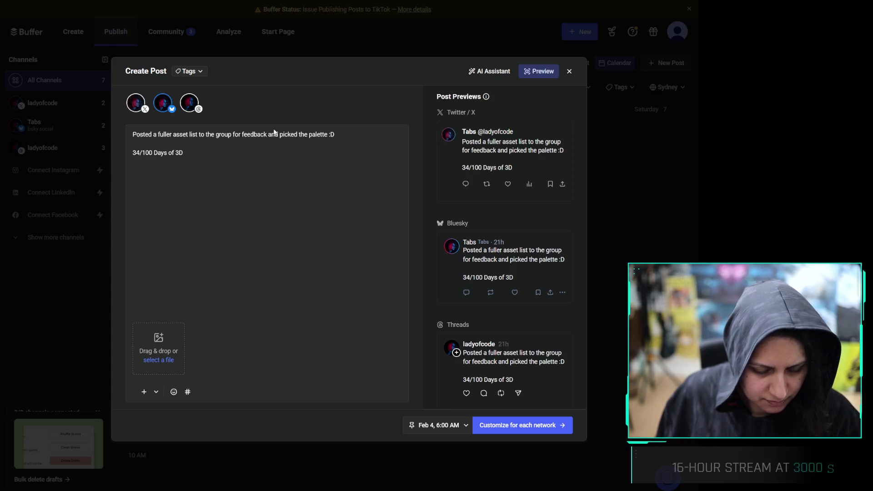
triple_click(243, 135)
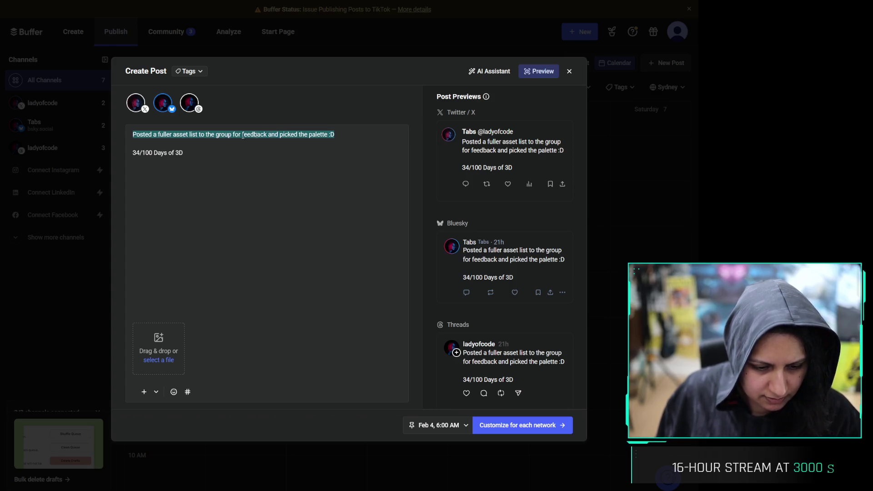
Schedule the Day 34 post to all three networks, then check Discord and return to Buffer
click(543, 426)
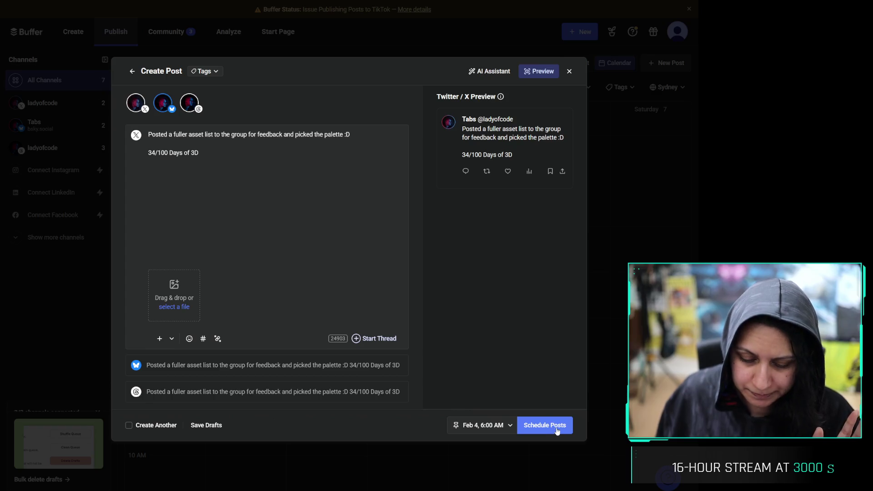
click(557, 430)
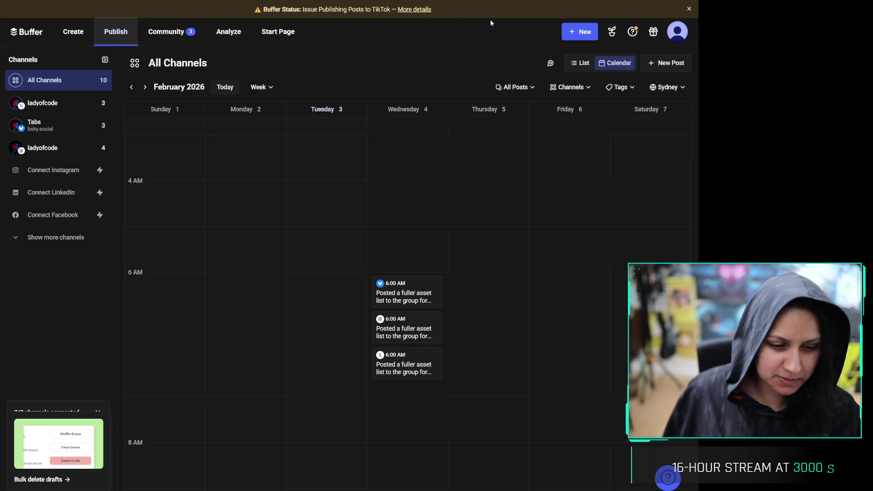
key(ctrl+shift+a)
key(Return)
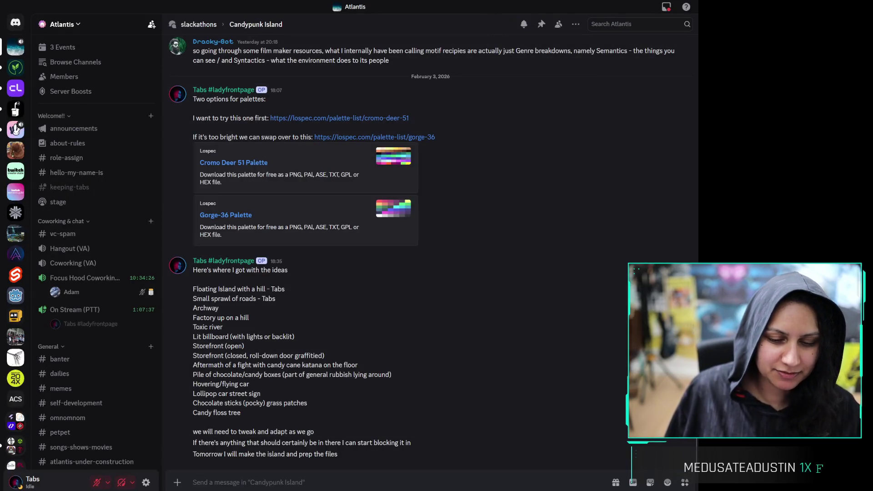
key(ctrl+Tab)
key(ctrl+Tab)
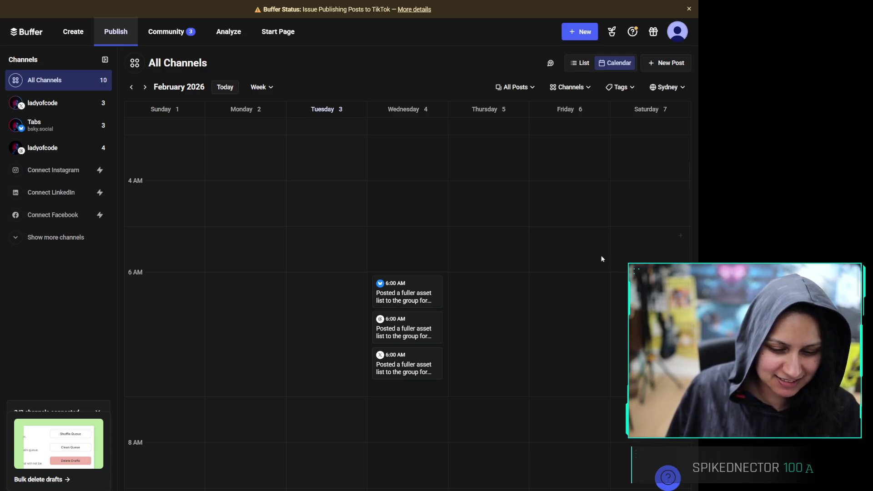
Check the Wednesday 6 AM entry in the calendar, then switch to the Candypunk Island Discord channel
scroll(427, 340, down, 20)
scroll(423, 314, up, 20)
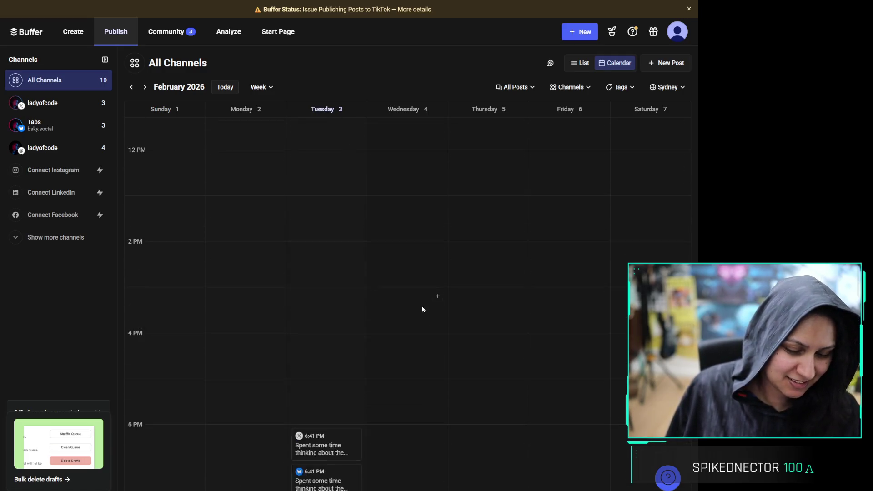
scroll(406, 299, down, 2)
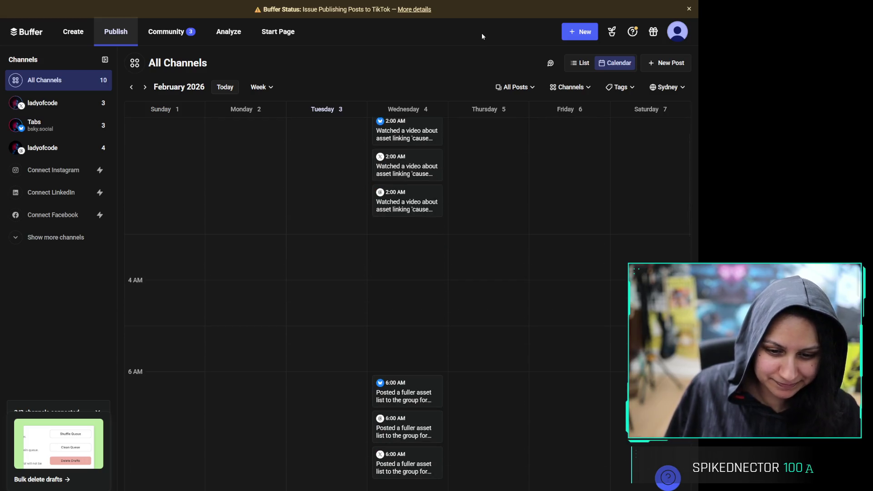
key(alt+Tab)
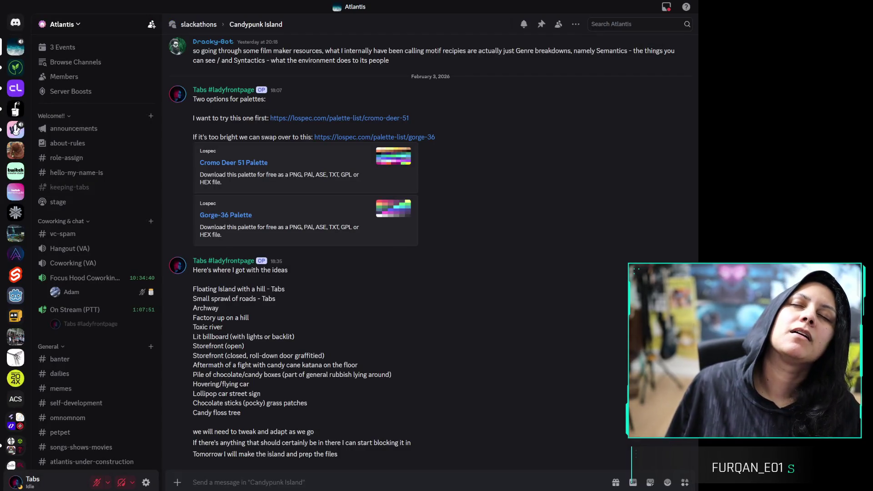
Switch to the Obsidian 03-02-2026 daily note and scroll through its checklist near the Lamps item
key(alt+Tab)
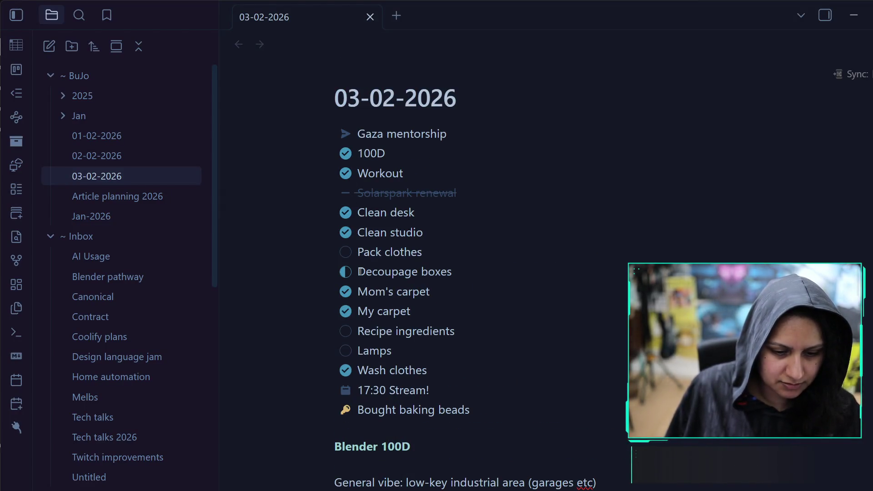
scroll(381, 336, down, 1)
scroll(381, 337, down, 1)
click(432, 290)
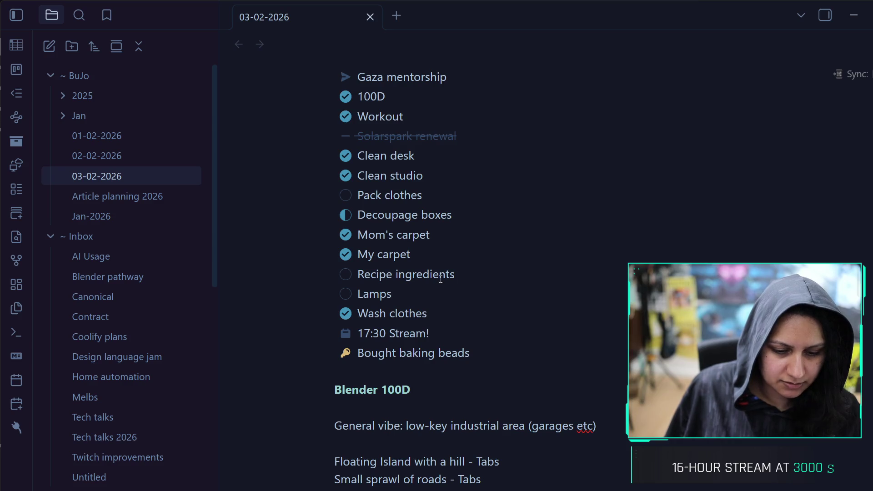
Cycle back through Discord to the Buffer calendar and start a blank Firefox tab
key(alt+Tab)
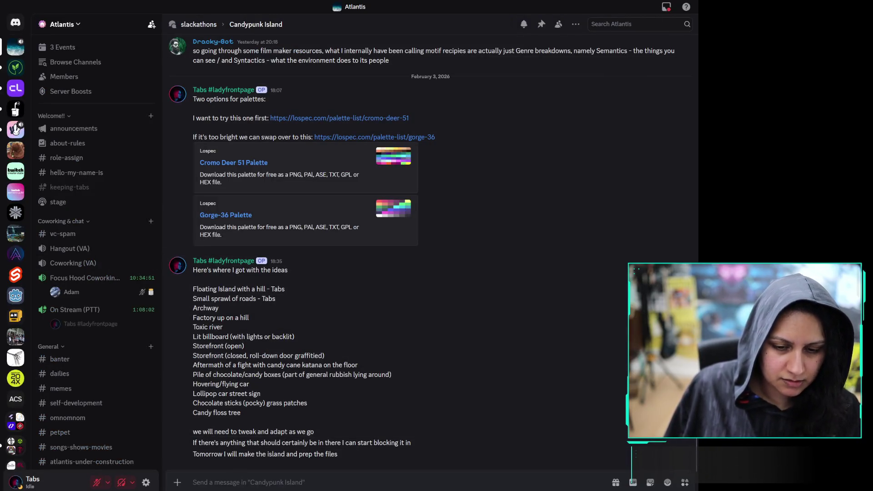
key(alt+Tab)
key(ctrl+Tab)
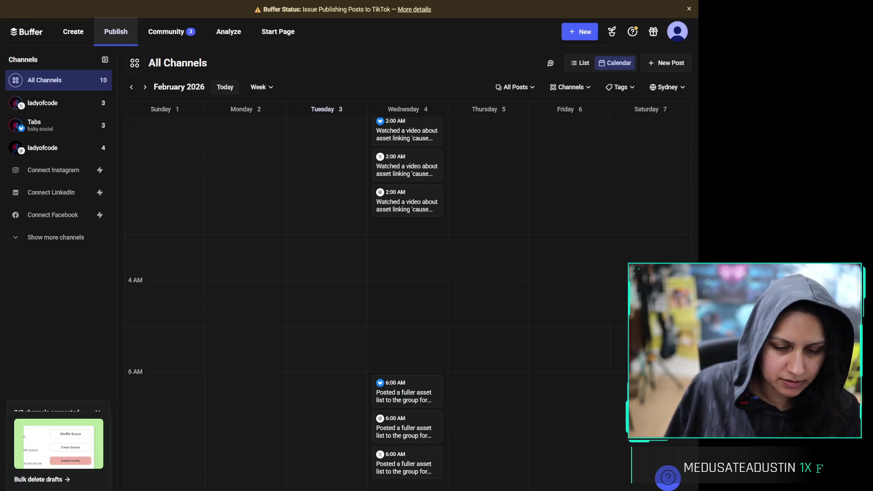
key(ctrl+t)
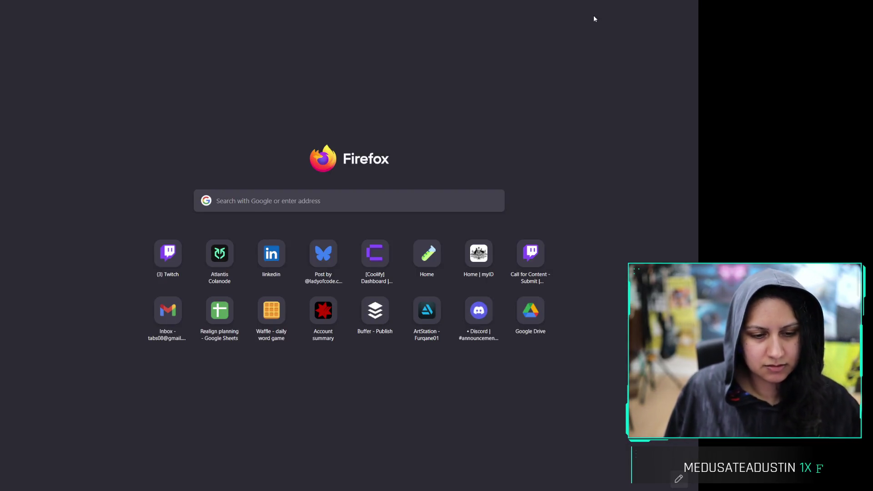
Load the tabassum.com Murder at the Bourbon Club invitation, select its 1950s menu dishes, then start a new tab
text(taba)
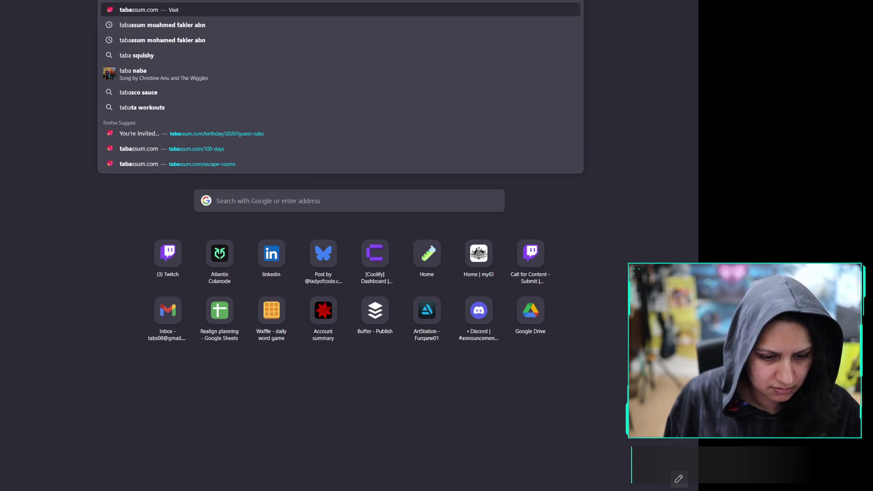
key(Escape)
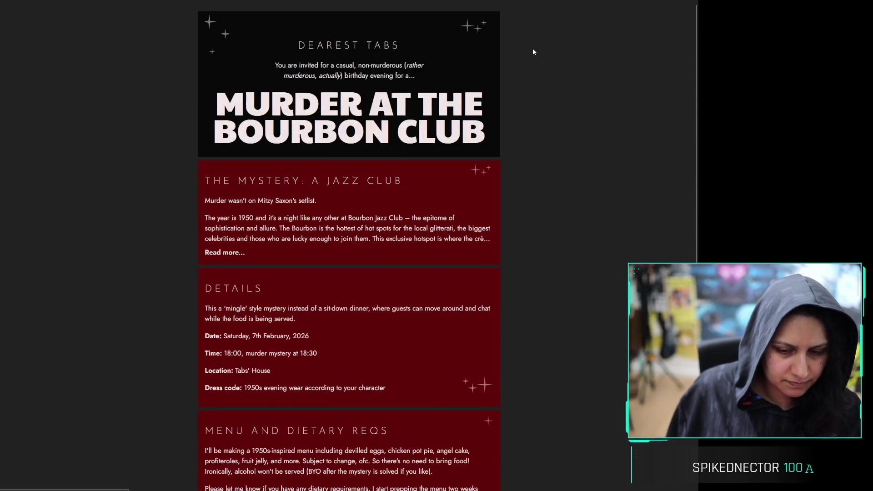
scroll(571, 183, down, 3)
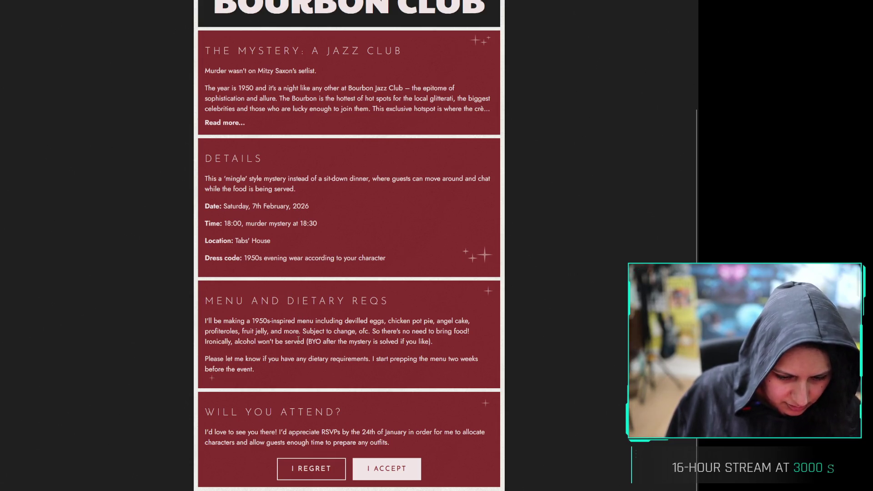
mouse_move(347, 321)
mouse_down()
mouse_move(305, 322)
mouse_move(300, 332)
mouse_up()
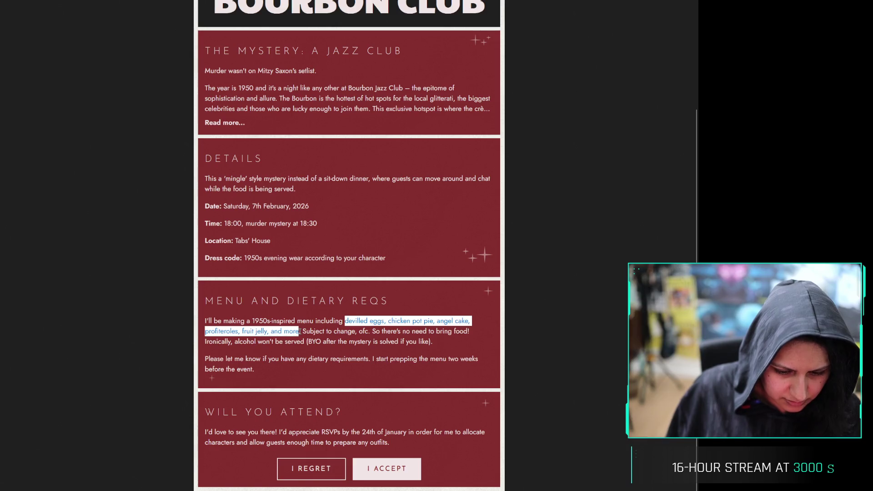
click(300, 331)
key(ctrl+t)
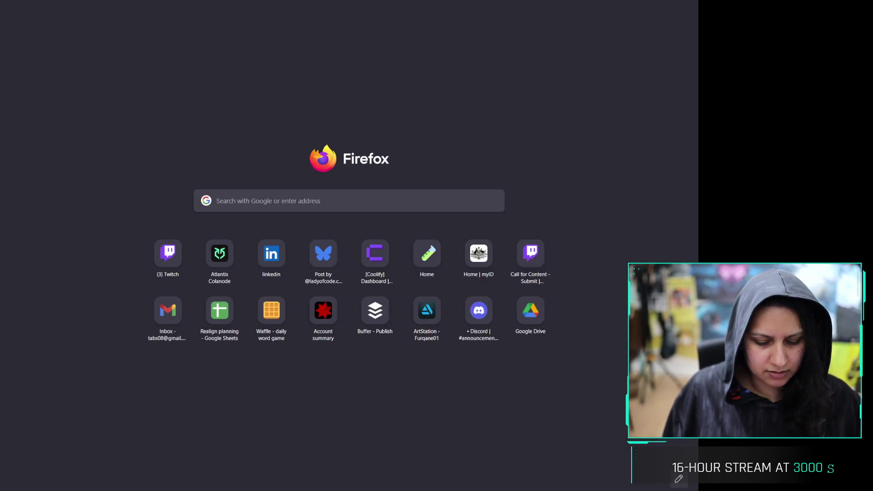
Search Google for 'chicken pot pie recipe' and browse the results
text(chicken pot pie recipe)
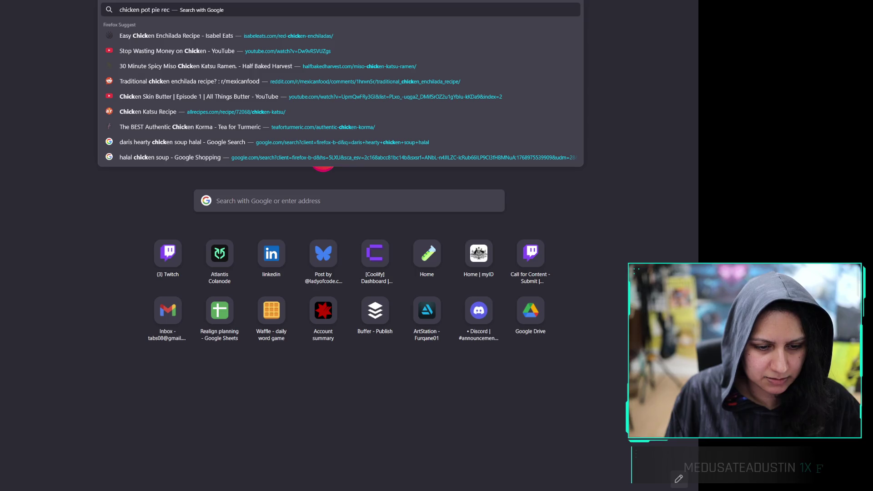
key(Return)
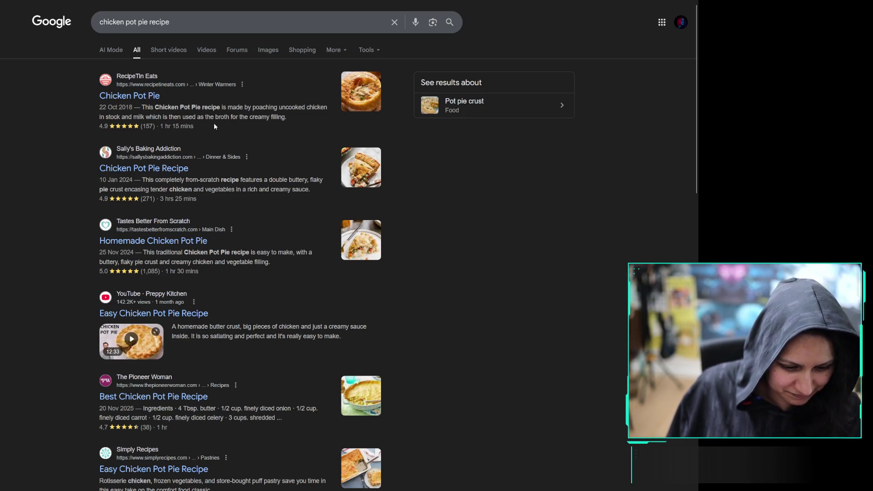
scroll(87, 133, down, 8)
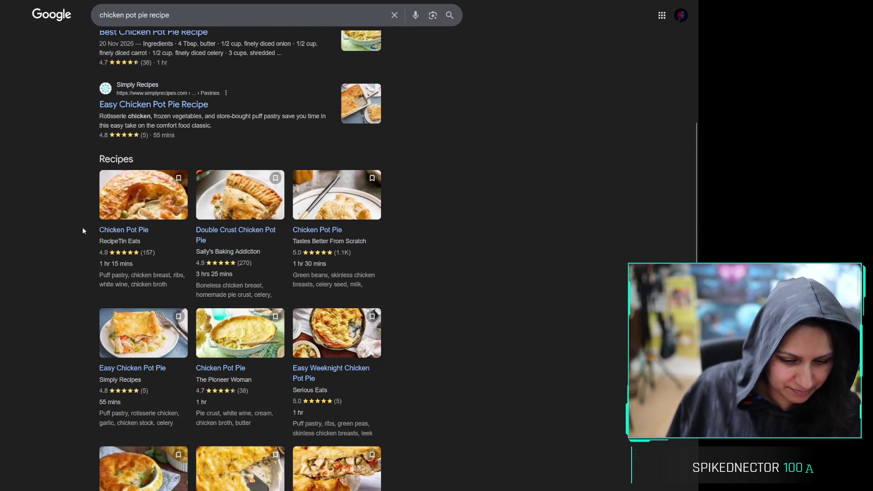
scroll(78, 214, down, 3)
scroll(389, 159, up, 1)
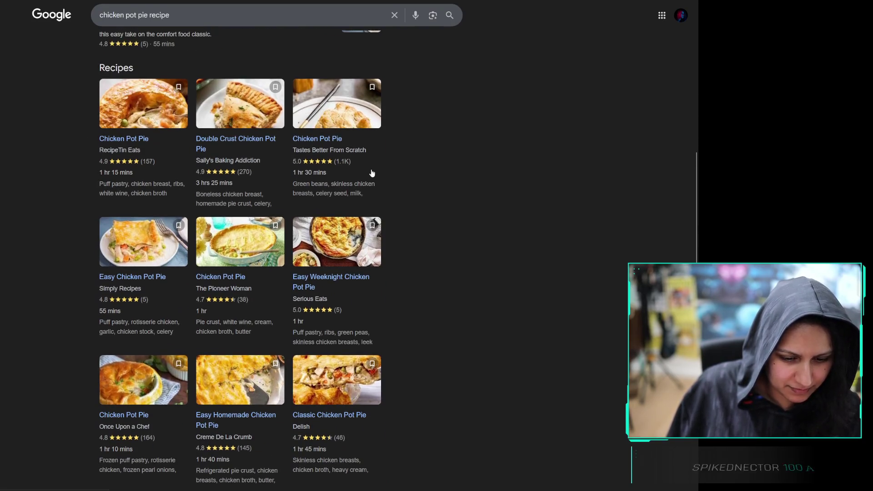
Open the Tastes Better From Scratch Chicken Pot Pie recipe in a background tab and switch to it
middle_click(328, 141)
scroll(276, 405, down, 2)
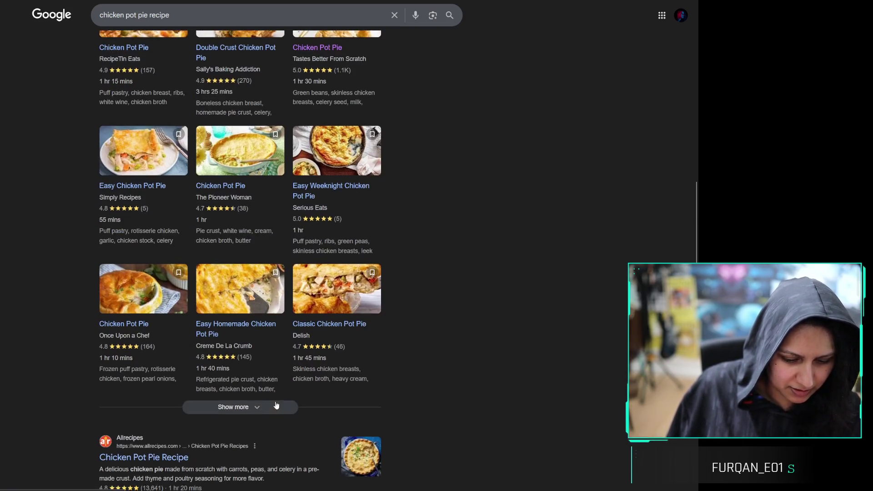
click(264, 408)
scroll(389, 269, down, 4)
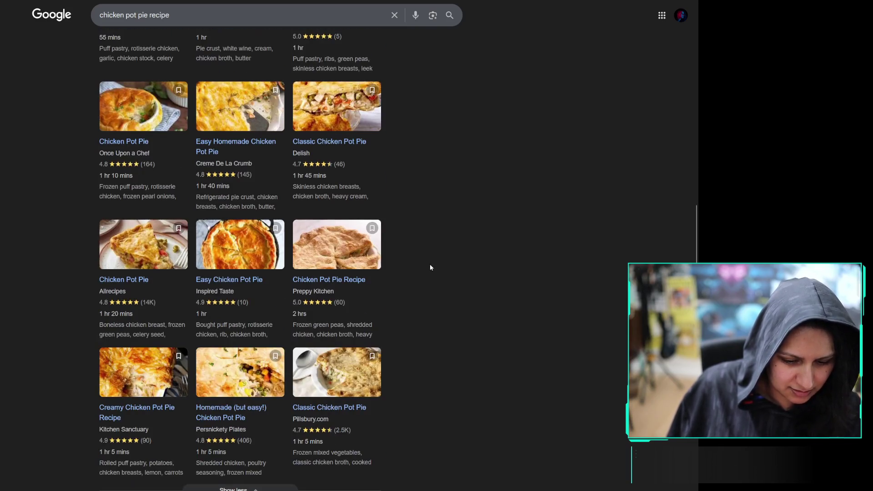
scroll(474, 257, down, 3)
scroll(456, 252, up, 2)
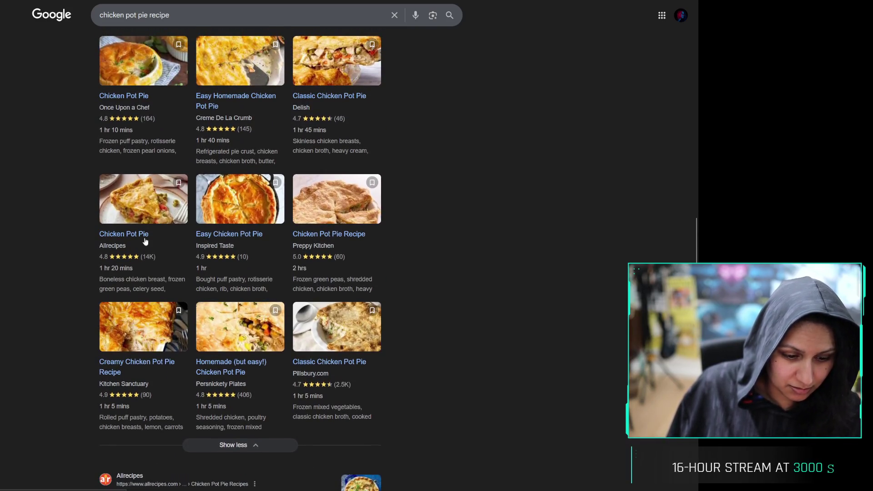
scroll(428, 253, down, 1)
scroll(422, 258, up, 6)
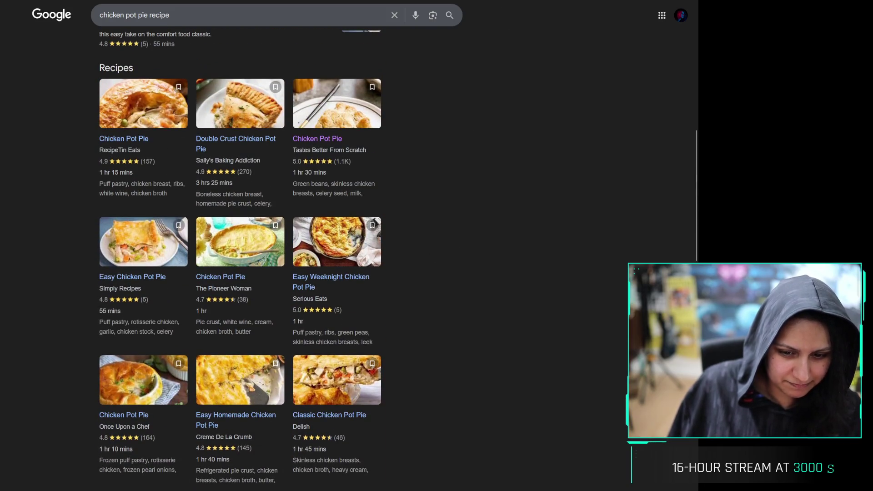
key(ctrl+Tab)
scroll(350, 250, down, 7)
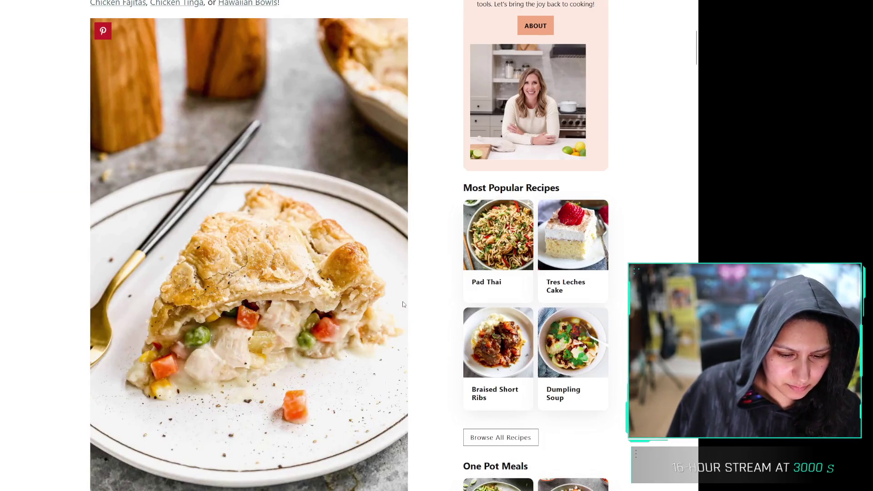
Jump to the ingredient lists on the Tastes Better From Scratch and Allrecipes pot pie recipes
scroll(350, 249, up, 6)
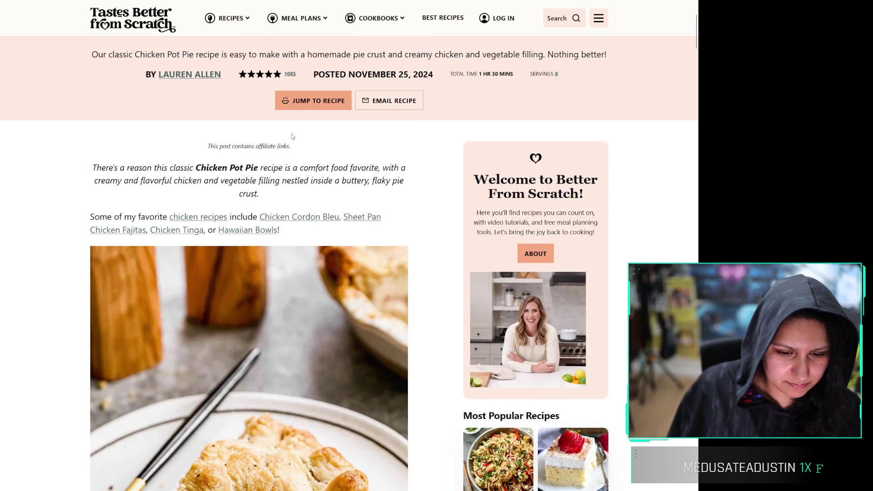
click(318, 100)
scroll(432, 314, down, 4)
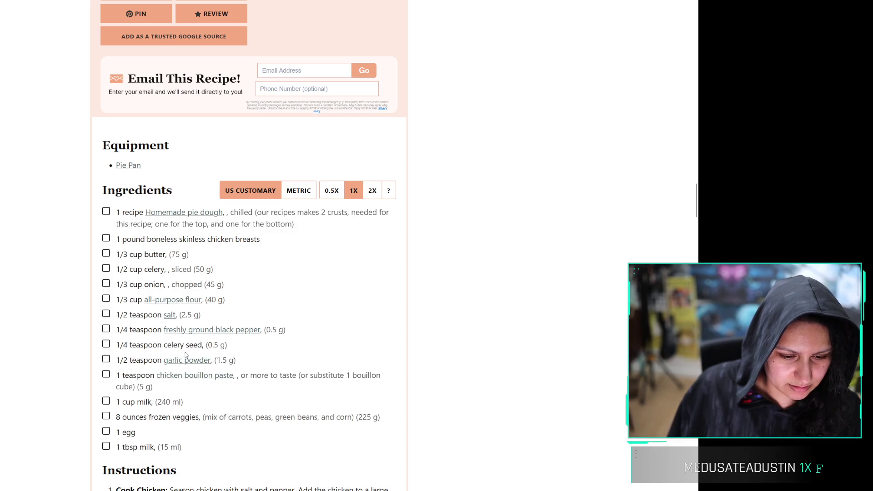
key(ctrl+Tab)
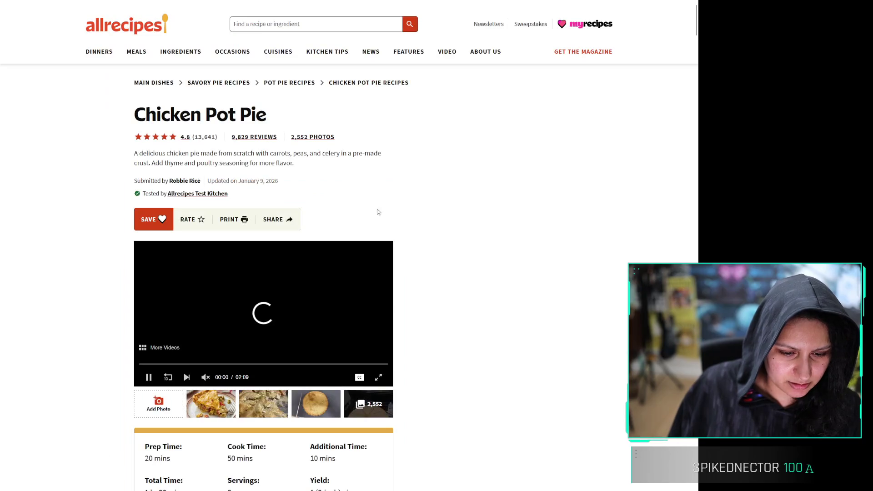
scroll(114, 320, down, 5)
scroll(105, 316, down, 5)
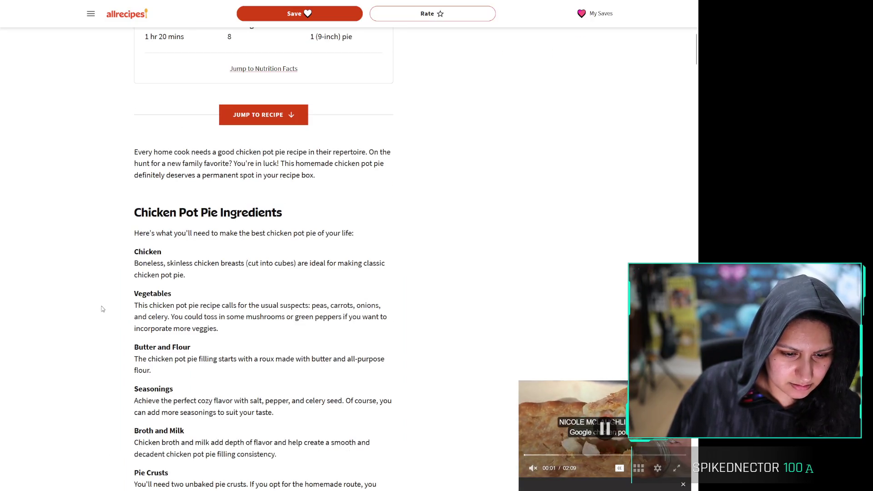
click(258, 115)
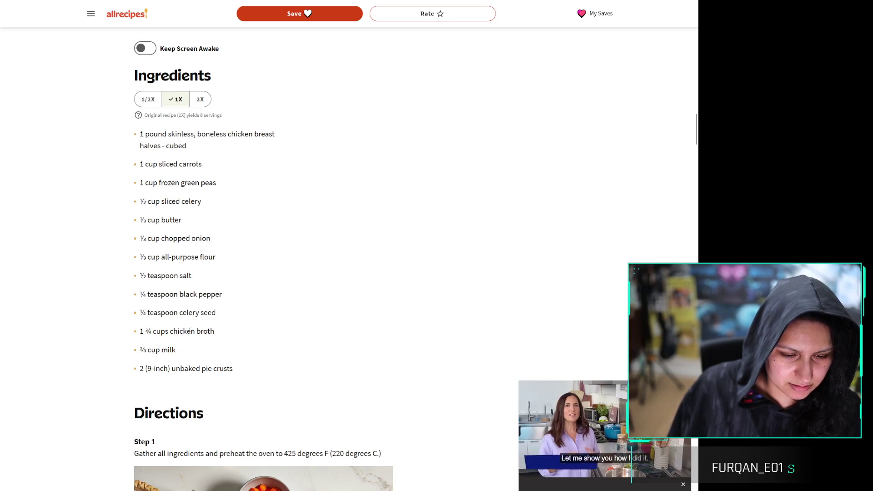
Compare the Tastes Better From Scratch recipe against the Allrecipes Chicken Pot Pie recipe
key(ctrl+shift+a)
click(442, 87)
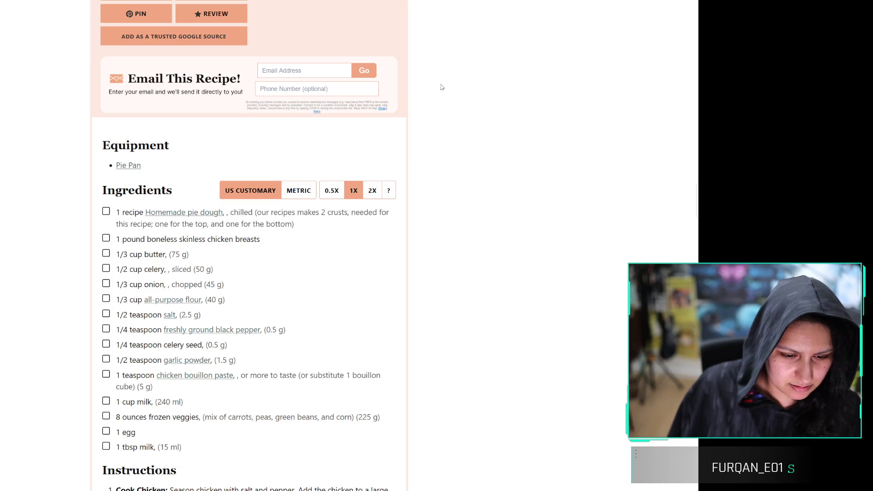
scroll(328, 303, down, 1)
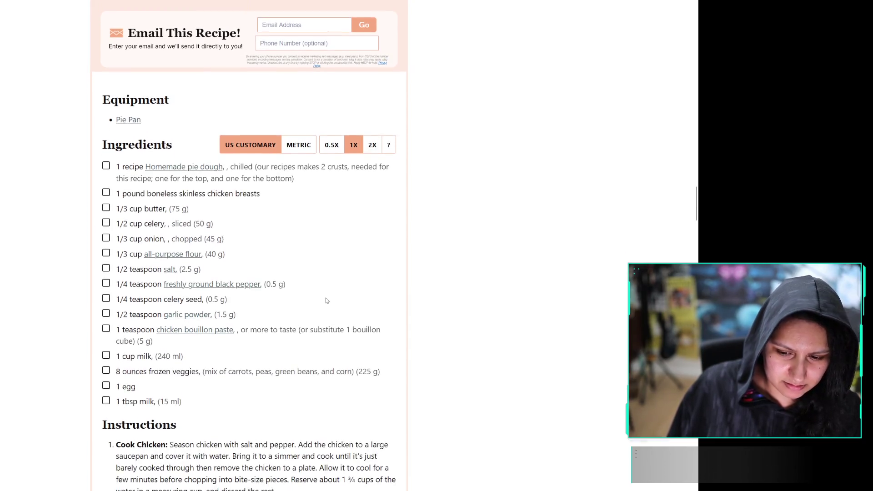
key(ctrl+Tab)
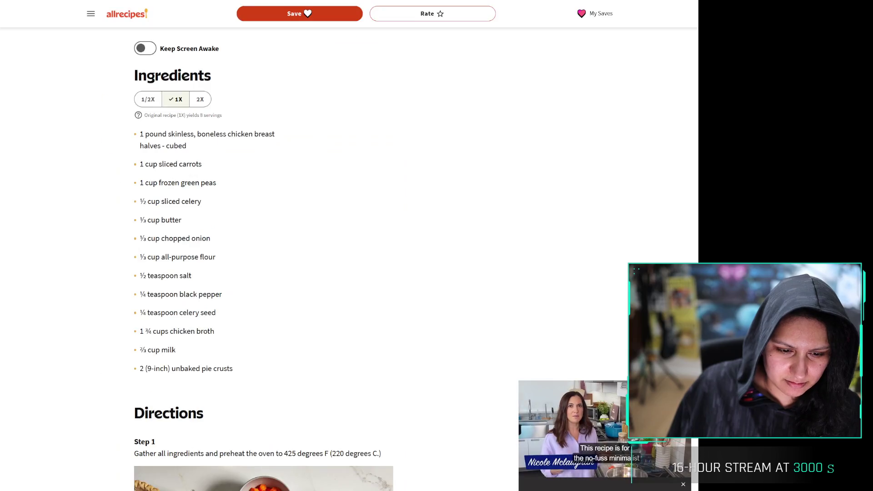
scroll(410, 223, down, 4)
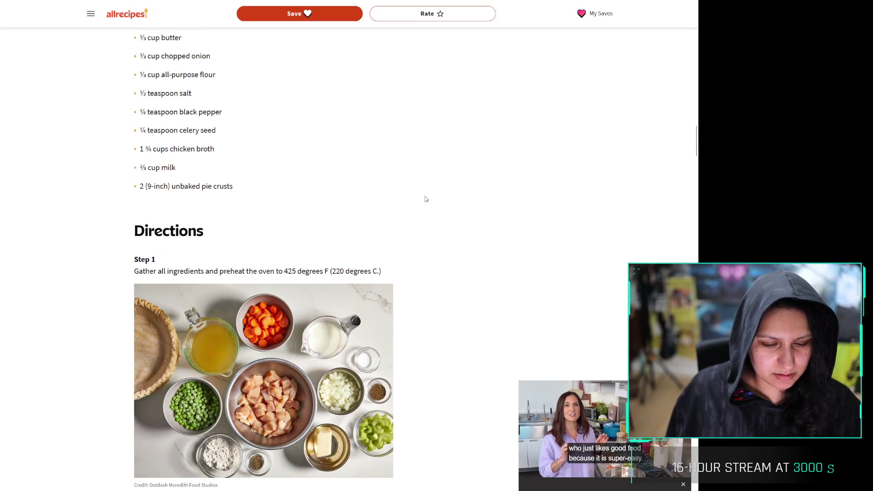
scroll(426, 198, up, 5)
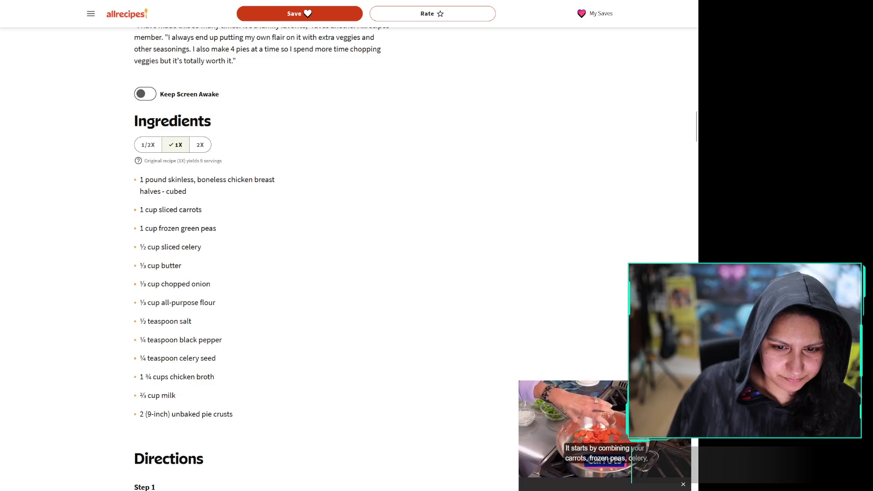
Recheck the search results, return to Allrecipes, and select the 1 ¾ cups chicken broth line
key(ctrl+shift+Tab)
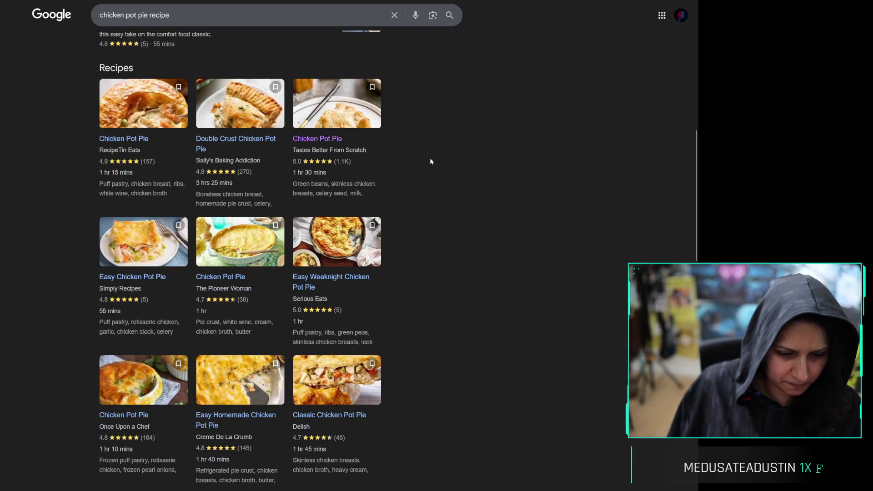
scroll(437, 205, down, 4)
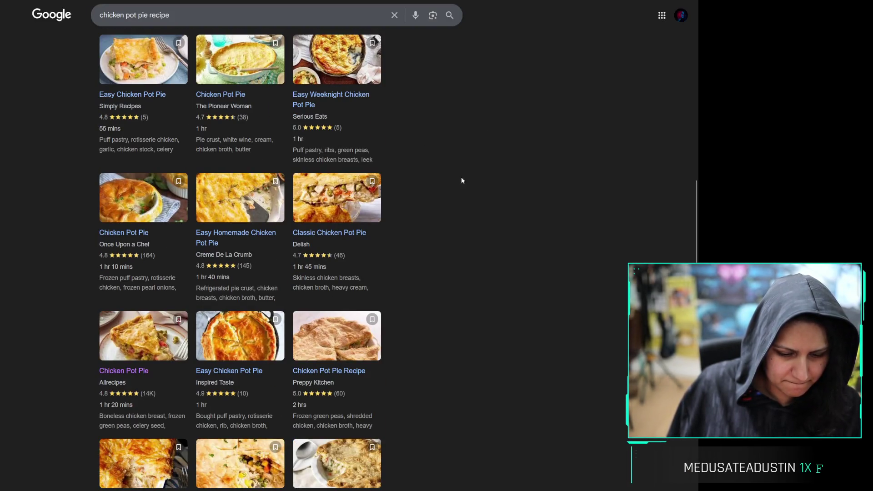
key(alt+Right)
scroll(373, 291, up, 10)
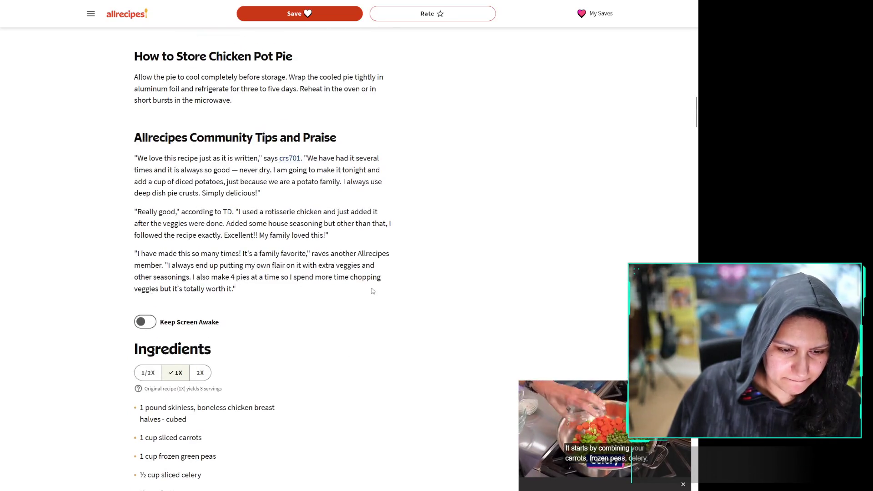
scroll(359, 255, up, 1)
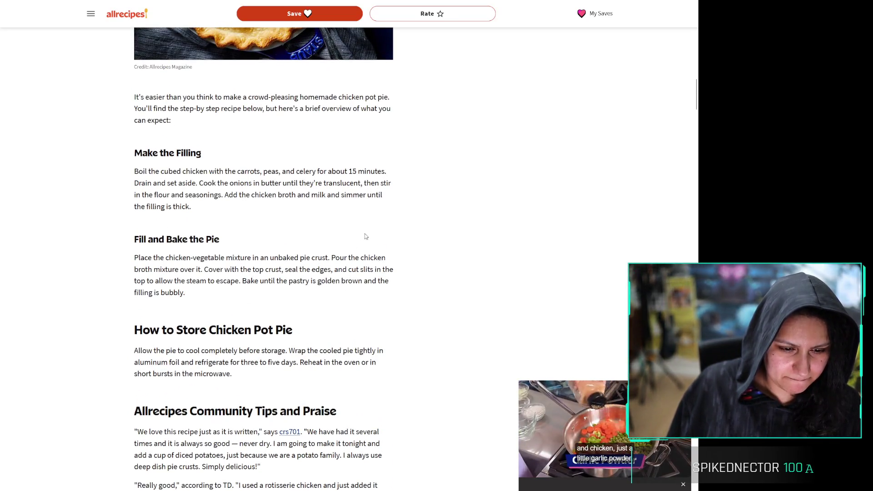
scroll(419, 257, up, 6)
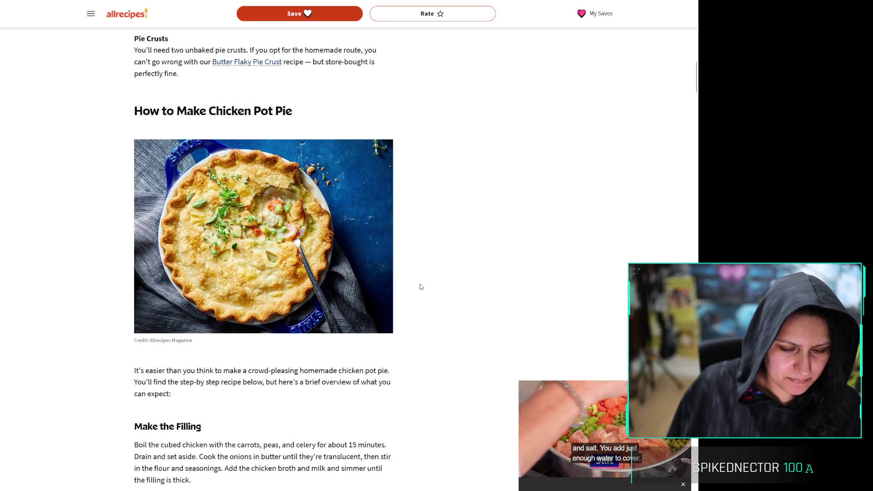
scroll(420, 281, up, 8)
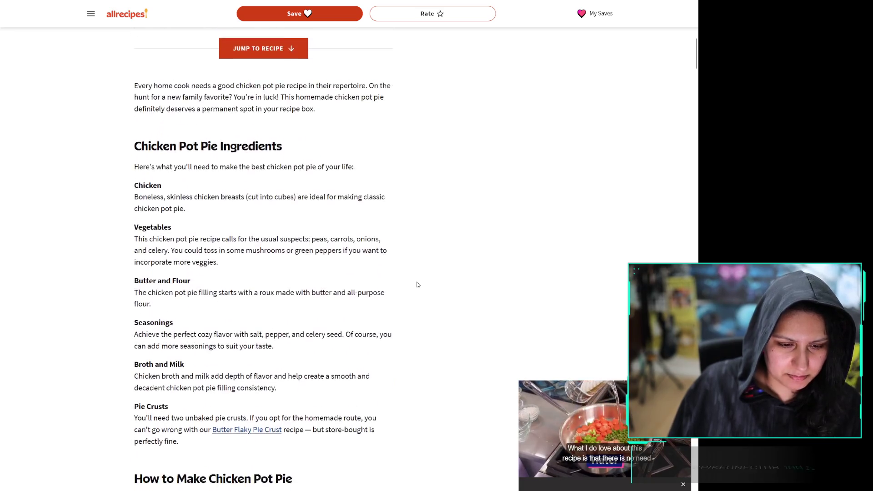
scroll(419, 282, down, 20)
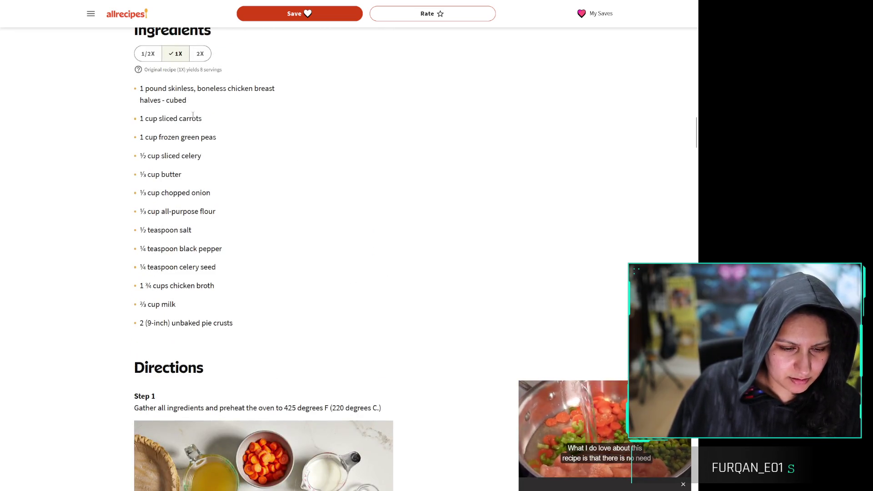
triple_click(184, 286)
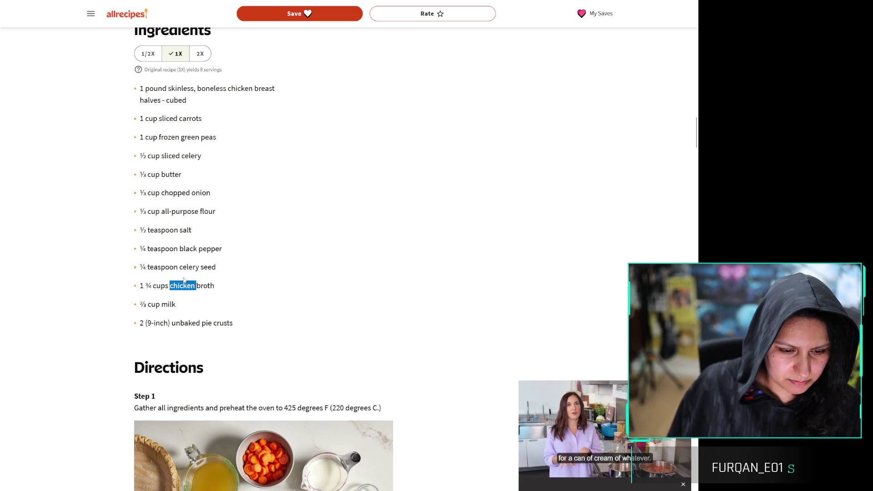
Select the garlic powder line in the other recipe and compare it with Allrecipes
click(338, 253)
key(ctrl+Tab)
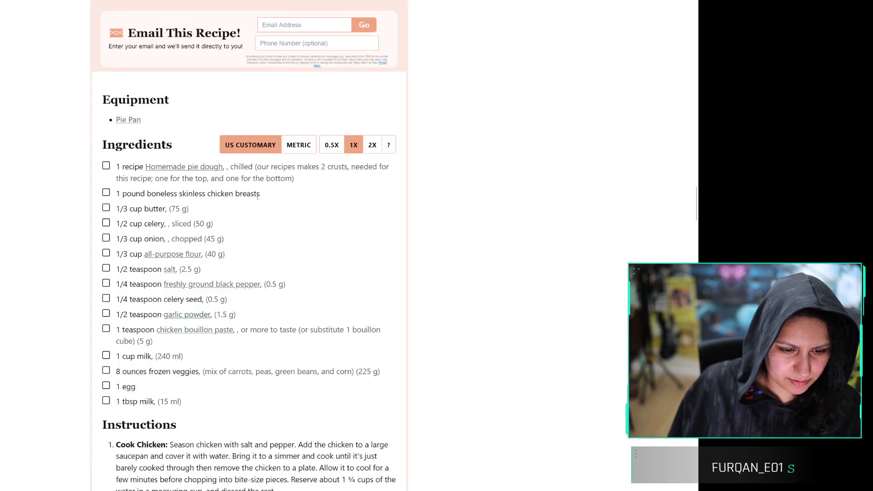
triple_click(257, 315)
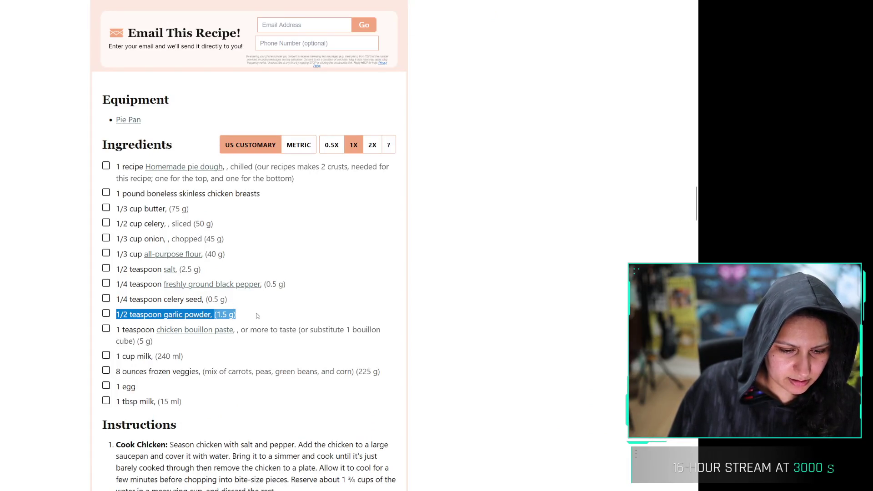
key(ctrl+Tab)
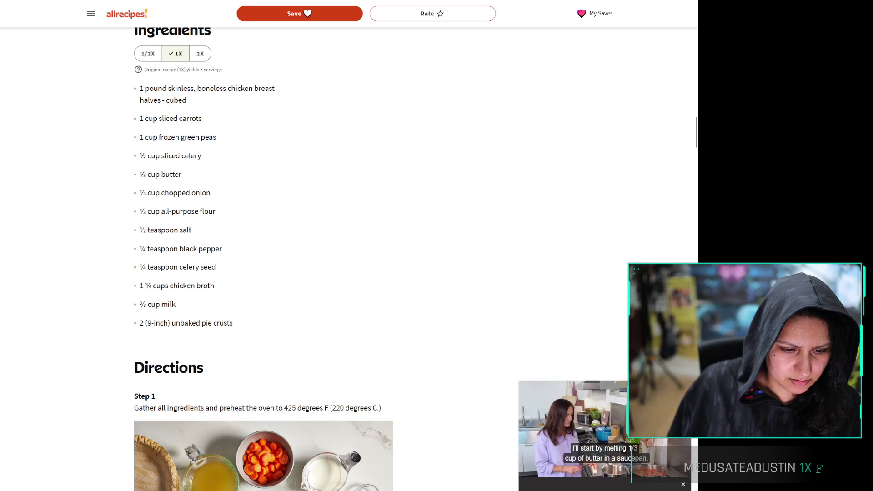
key(ctrl+Tab)
click(239, 375)
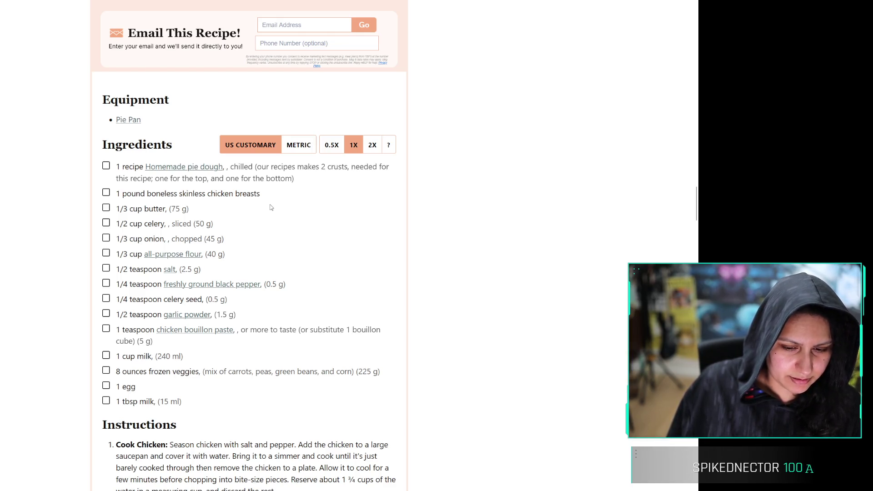
Scroll through the Allrecipes recipe, then return to the Realign planning spreadsheet and select cell A15
scroll(355, 202, down, 2)
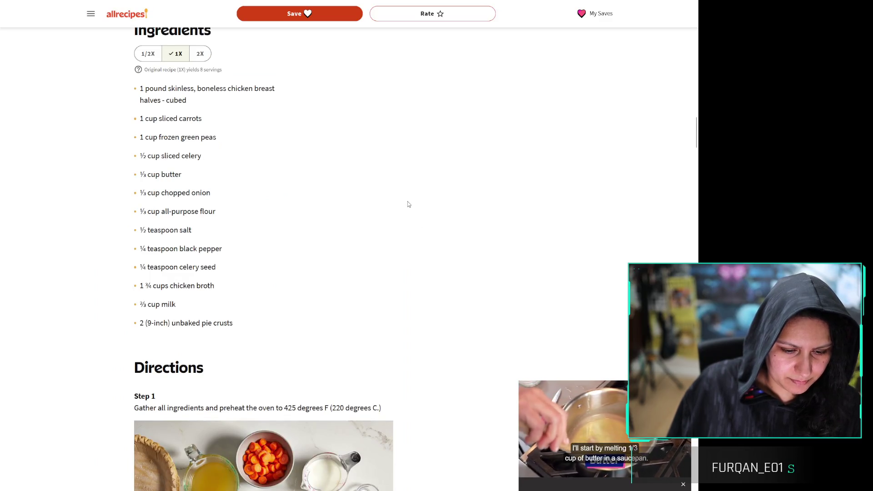
scroll(406, 198, down, 3)
scroll(393, 235, up, 5)
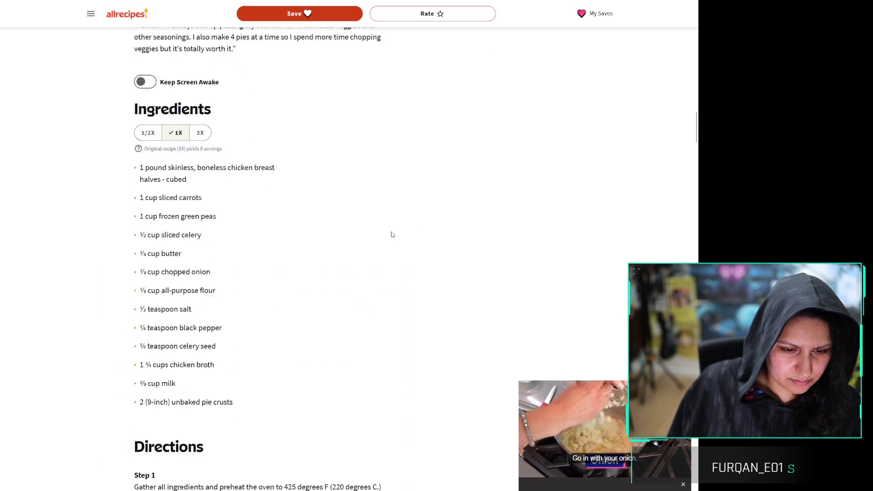
scroll(392, 235, up, 10)
scroll(375, 271, up, 20)
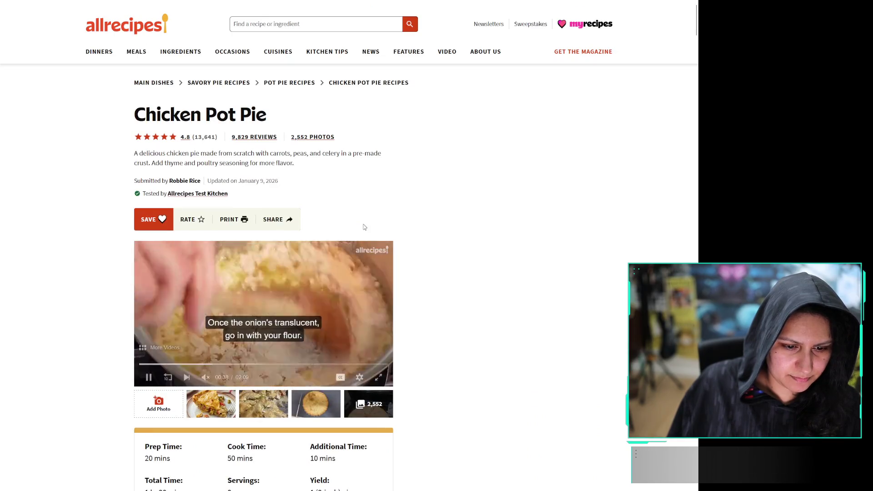
scroll(334, 201, down, 15)
scroll(334, 202, down, 4)
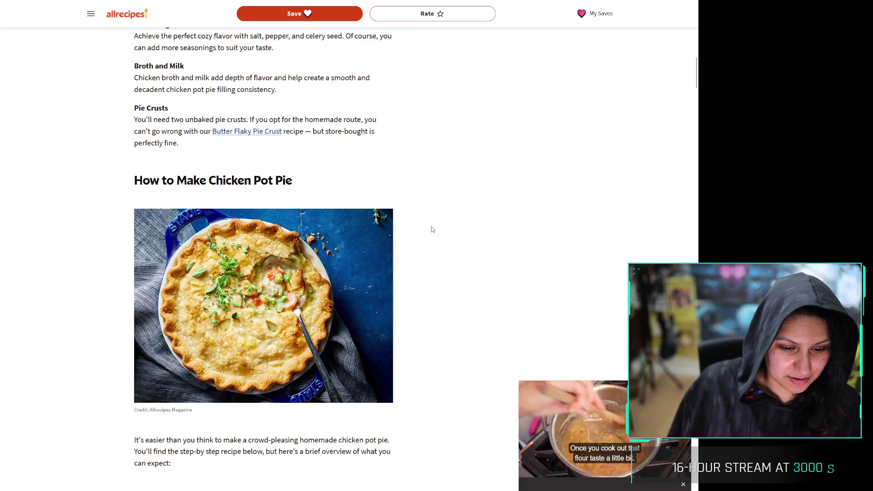
scroll(433, 230, down, 2)
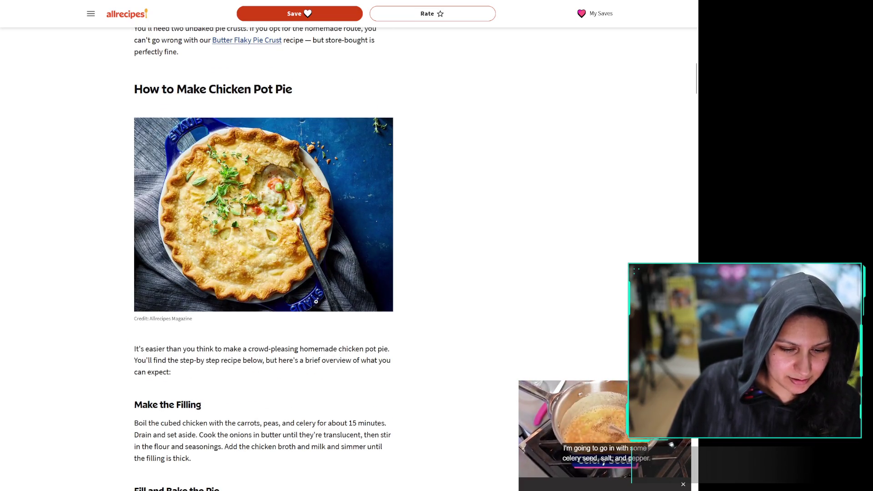
scroll(436, 227, down, 4)
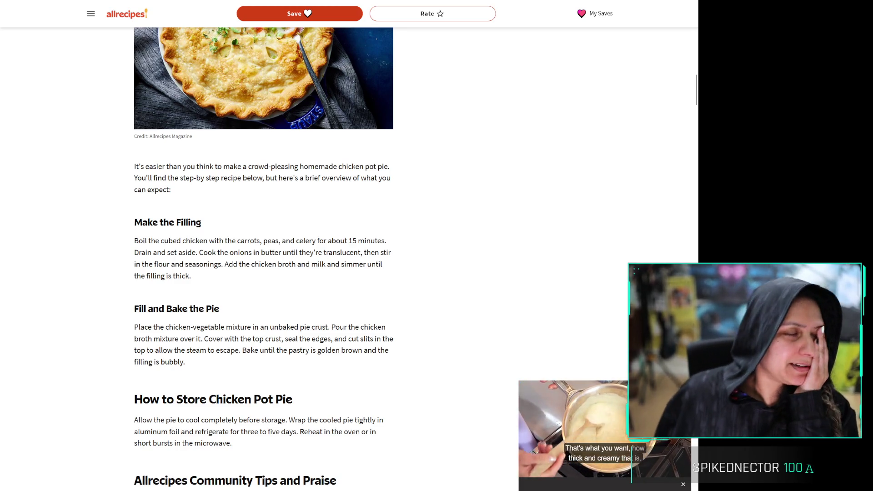
key(ctrl+Tab)
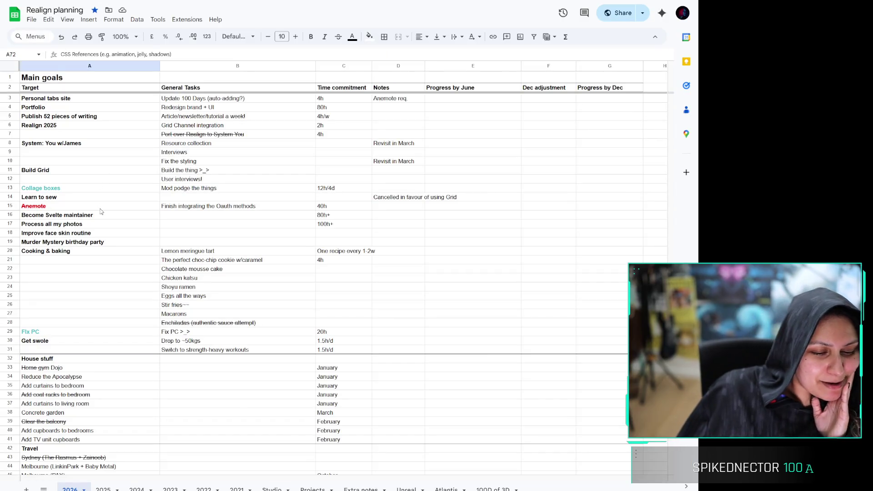
click(95, 207)
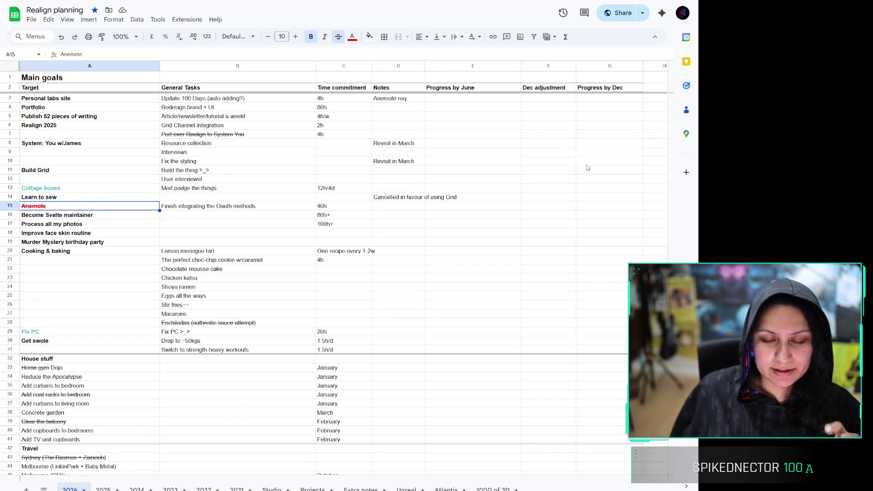